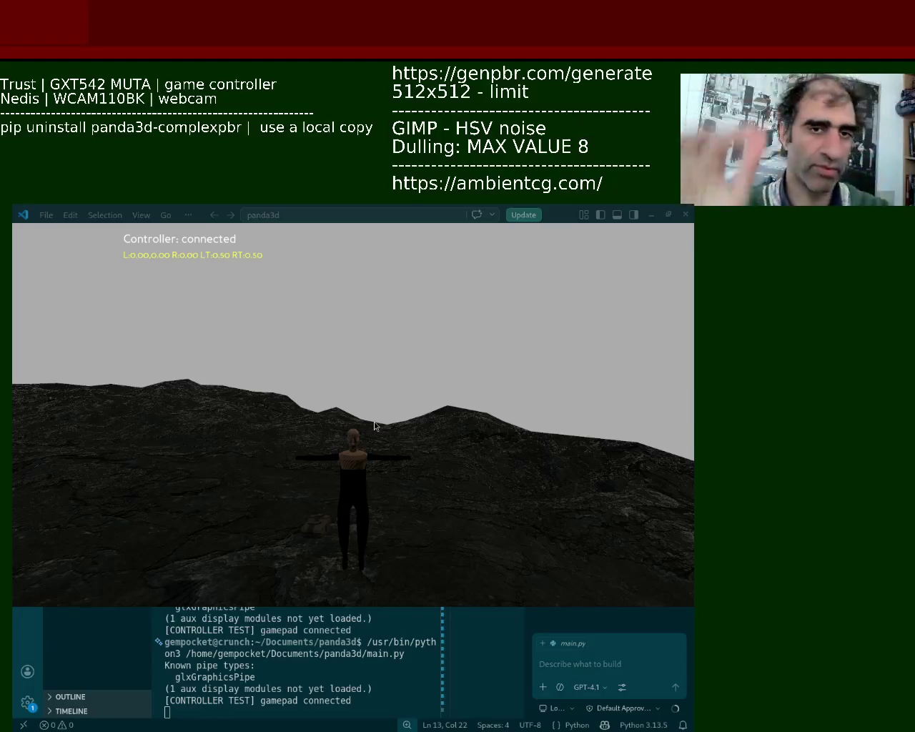
Move and enlarge the Panda3D game window, close it with Escape, then switch back to Blender
mouse_move(310, 370)
left_mouse_down("alt")
mouse_move(273, 554)
mouse_move(285, 559)
left_mouse_up("alt")
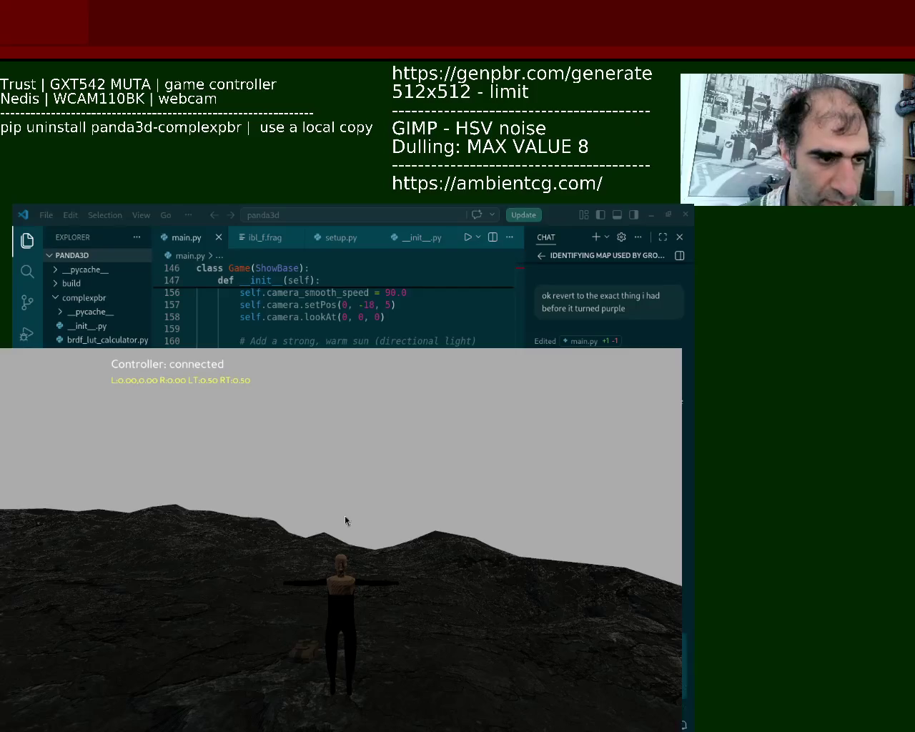
right_click_drag(439, 455, 662, 294, "alt")
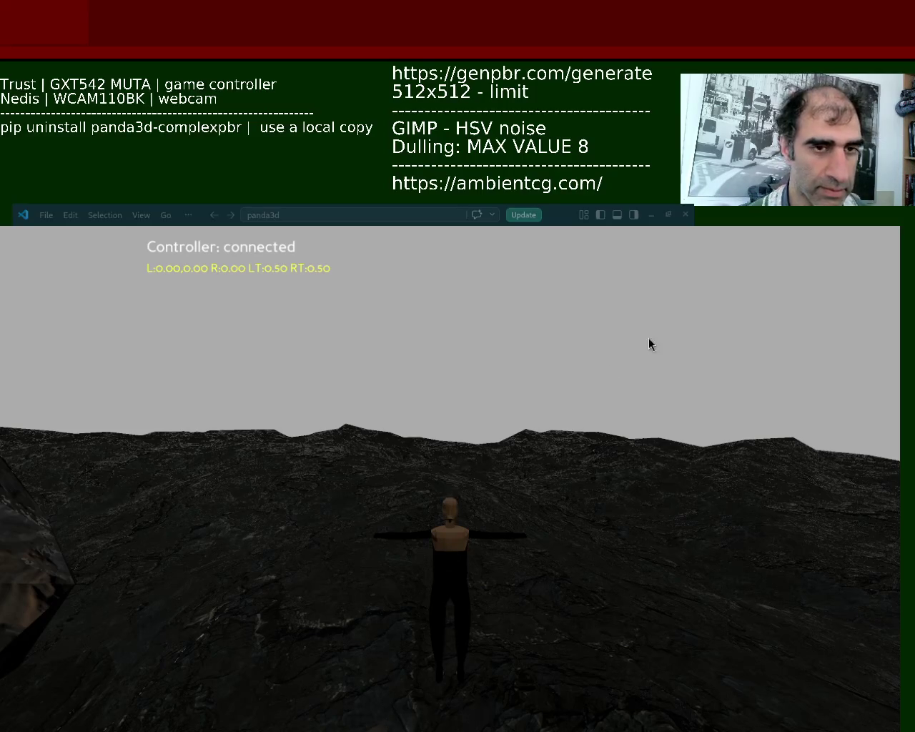
key("Escape")
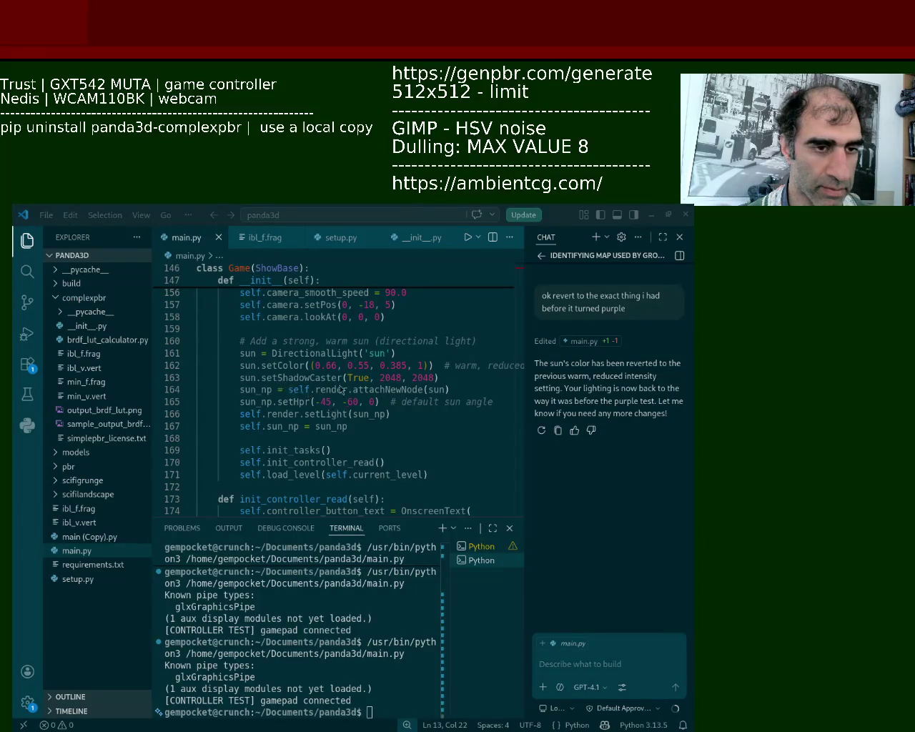
key("alt+Tab")
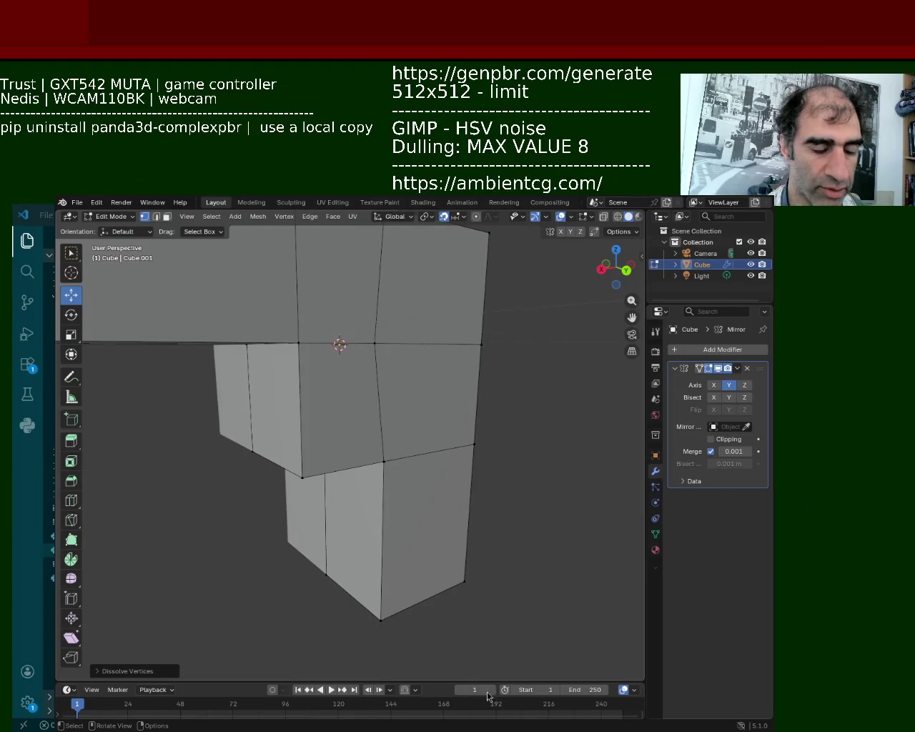
Raise the selected pistol vertices straight up along the Z axis
middle_click_drag(271, 551, 360, 476)
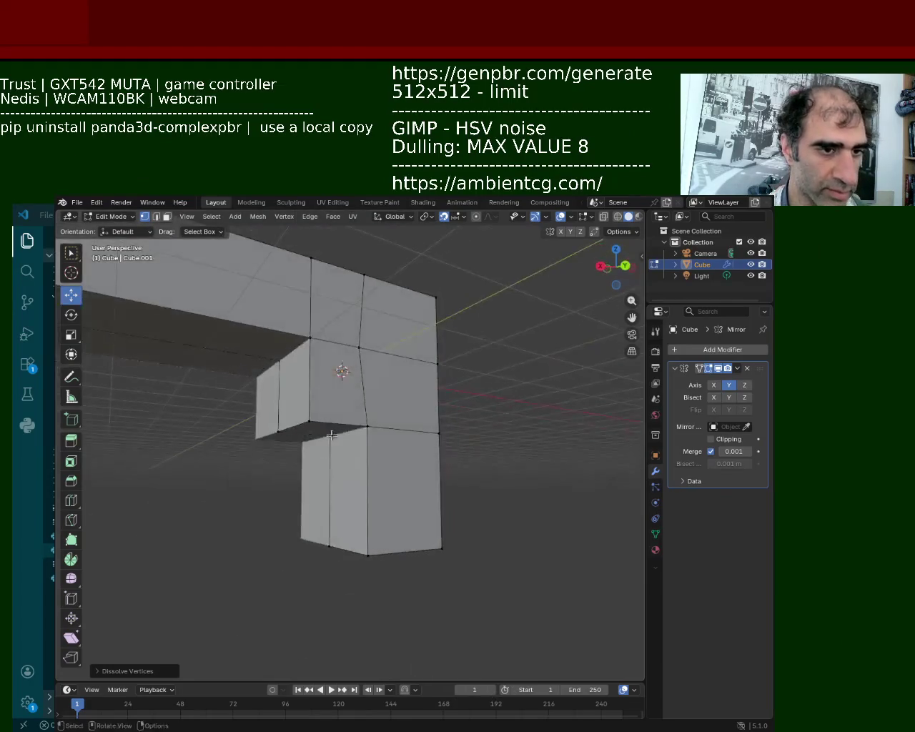
key("g")
key("z")
left_click(360, 475)
mouse_move(360, 476)
middle_mouse_down()
mouse_move(418, 432)
mouse_move(386, 485)
middle_mouse_up()
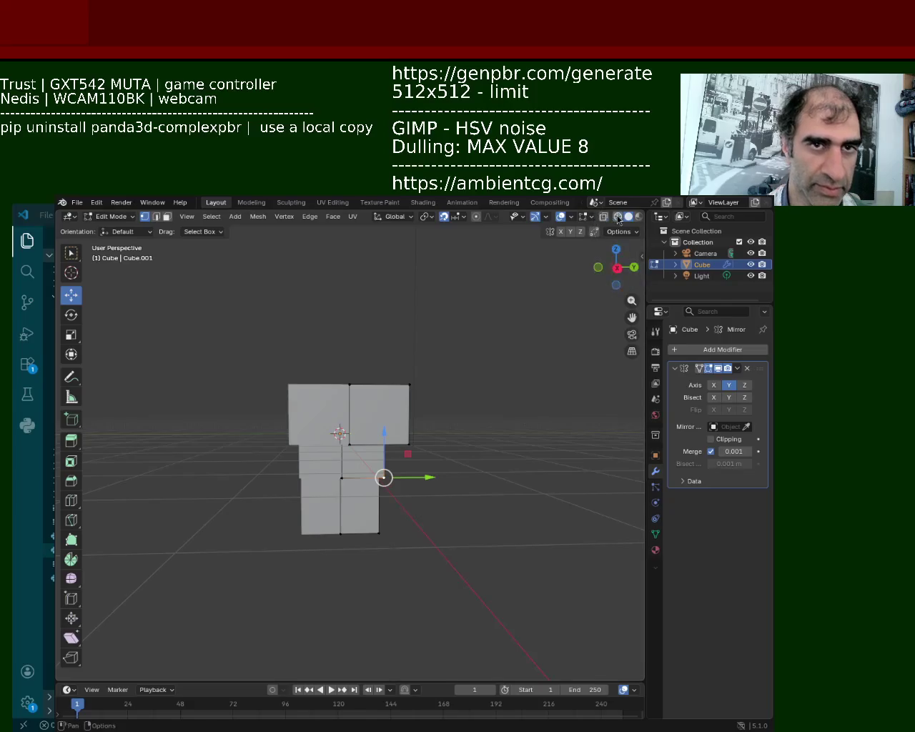
In X-ray, shift the right vertex column about 0.6 m along Y, then restore solid shading
key("shift+z")
middle_click_drag(438, 565, 439, 590)
left_click_drag(438, 590, 375, 368)
mouse_move(393, 447)
left_mouse_down()
mouse_move(410, 448)
mouse_move(386, 461)
left_mouse_up()
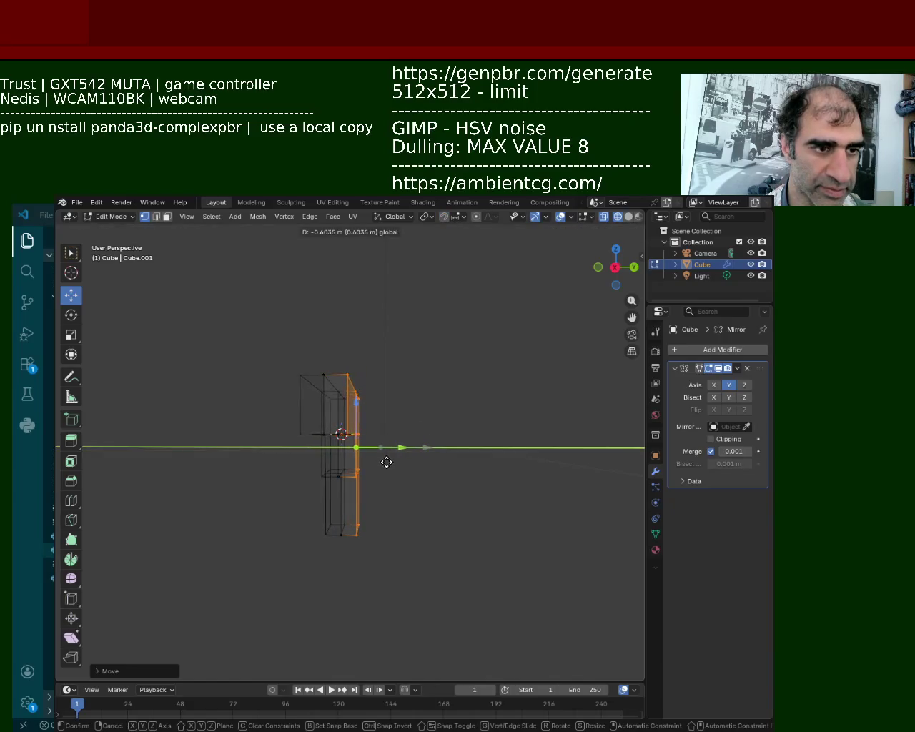
left_click(465, 387)
middle_click_drag(465, 386, 624, 288)
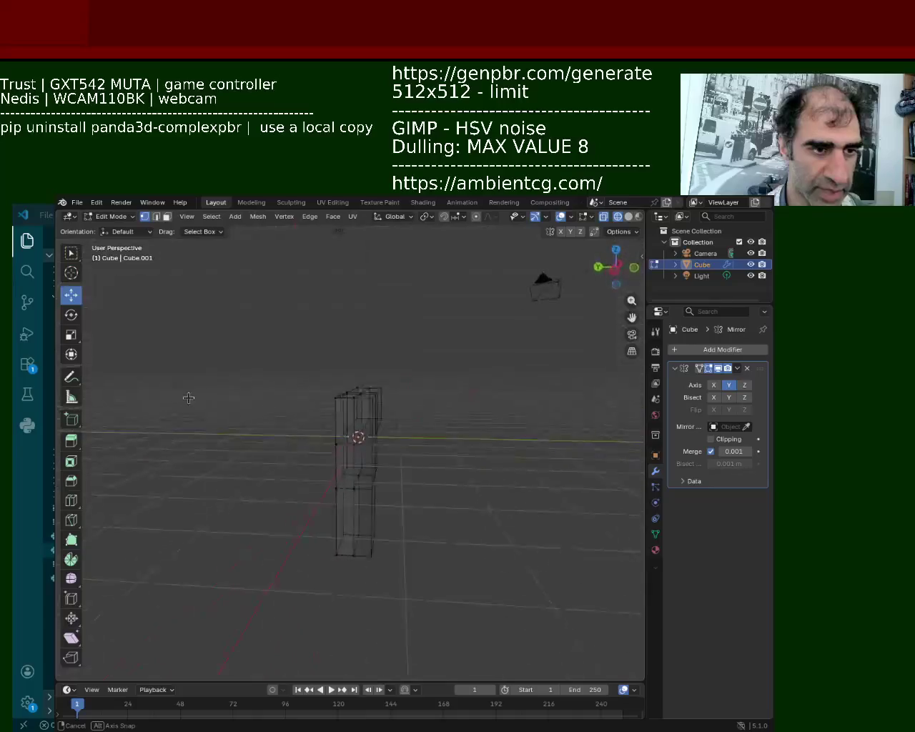
key("shift+z")
mouse_move(624, 288)
middle_mouse_down()
mouse_move(407, 473)
mouse_move(369, 438)
mouse_move(381, 403)
mouse_move(425, 391)
mouse_move(219, 392)
mouse_move(321, 388)
mouse_move(225, 406)
mouse_move(200, 391)
middle_mouse_up()
Select the edges at the left end of the slide and subdivide them
left_click(154, 384)
left_click(156, 421)
right_click(146, 402)
left_click(177, 401)
left_click(171, 461, "shift")
left_click(179, 468)
key("ctrl+z")
right_click(156, 427)
Subdivide the vertical end edge with Edge > Subdivide
left_click(156, 427)
left_click(155, 426)
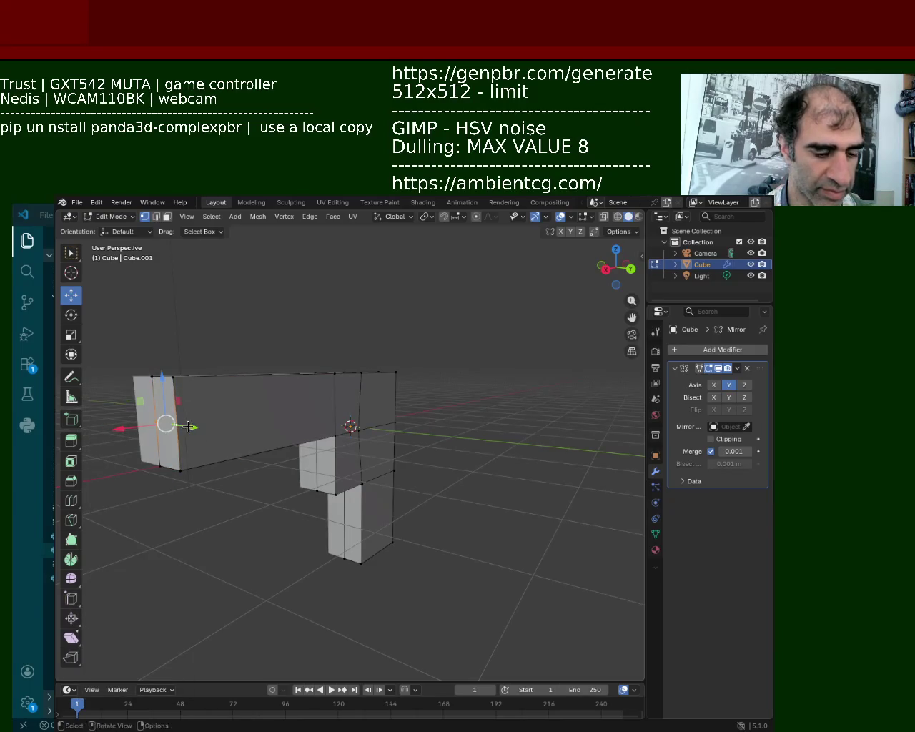
middle_click_drag(316, 404, 291, 406)
key("ctrl+e")
left_click(400, 468)
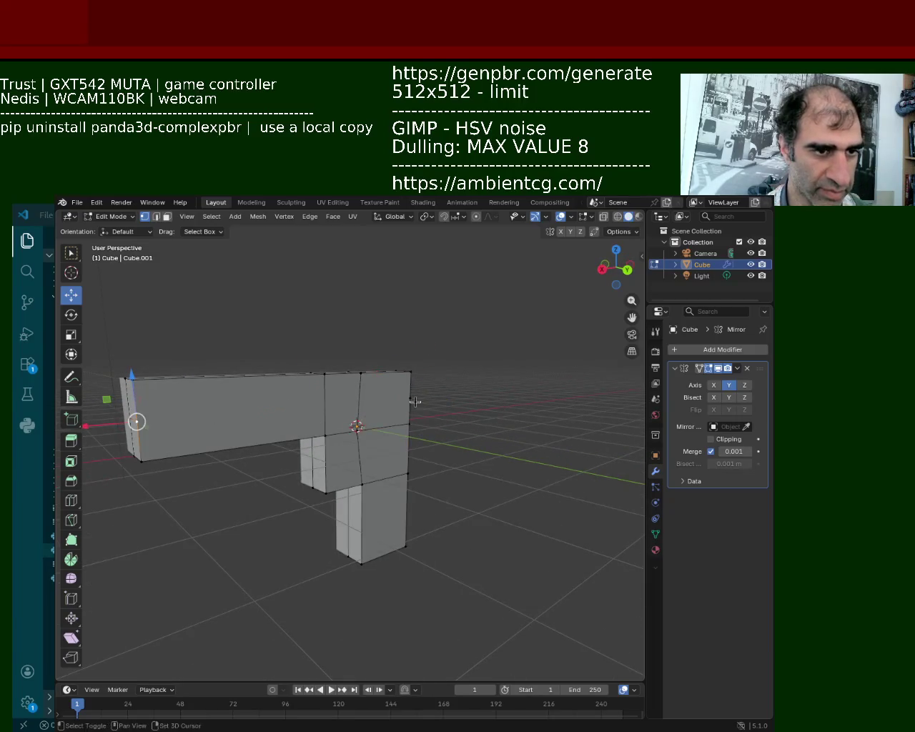
Move the right vertical edge about 0.47 m to reshape the slide end
left_click(411, 400)
middle_click_drag(411, 400, 349, 412)
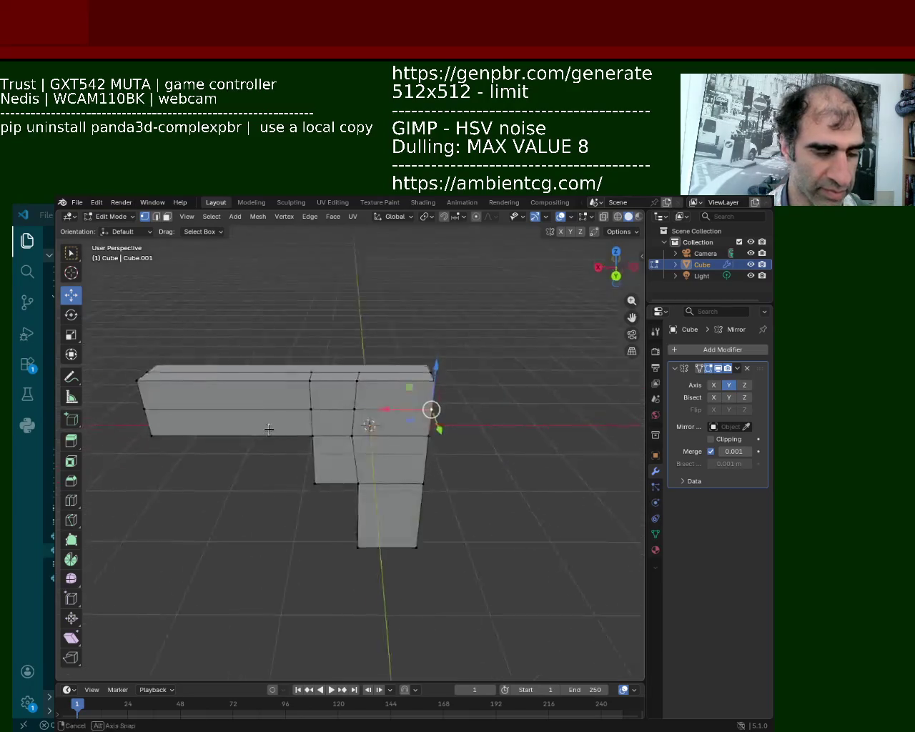
key("g")
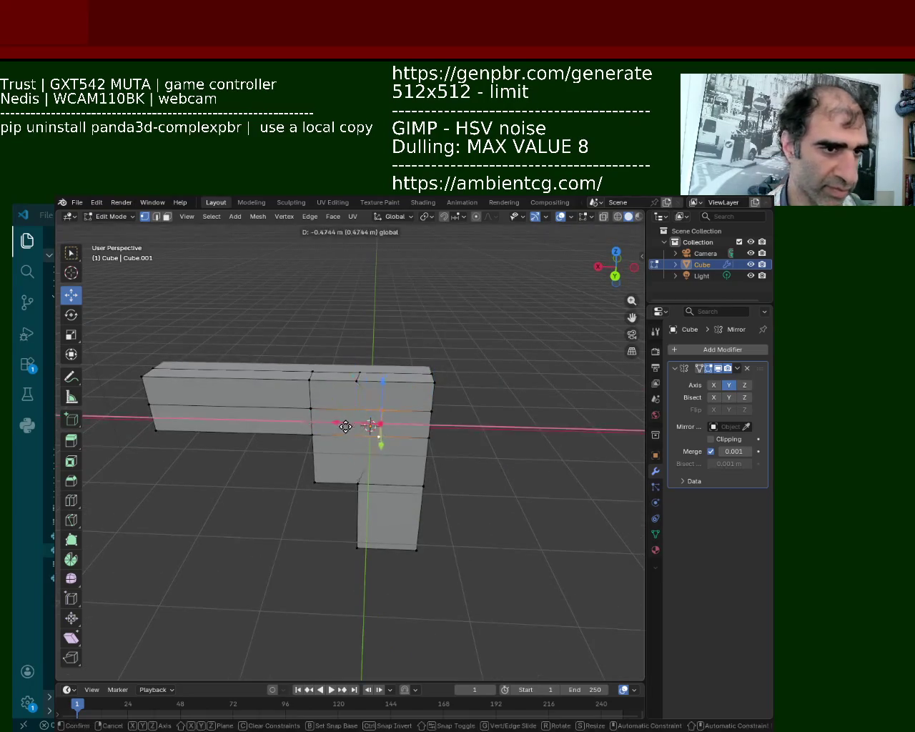
left_click(336, 421)
mouse_move(336, 422)
middle_mouse_down()
mouse_move(349, 419)
mouse_move(286, 387)
mouse_move(290, 405)
middle_mouse_up()
key("g")
left_click(354, 398)
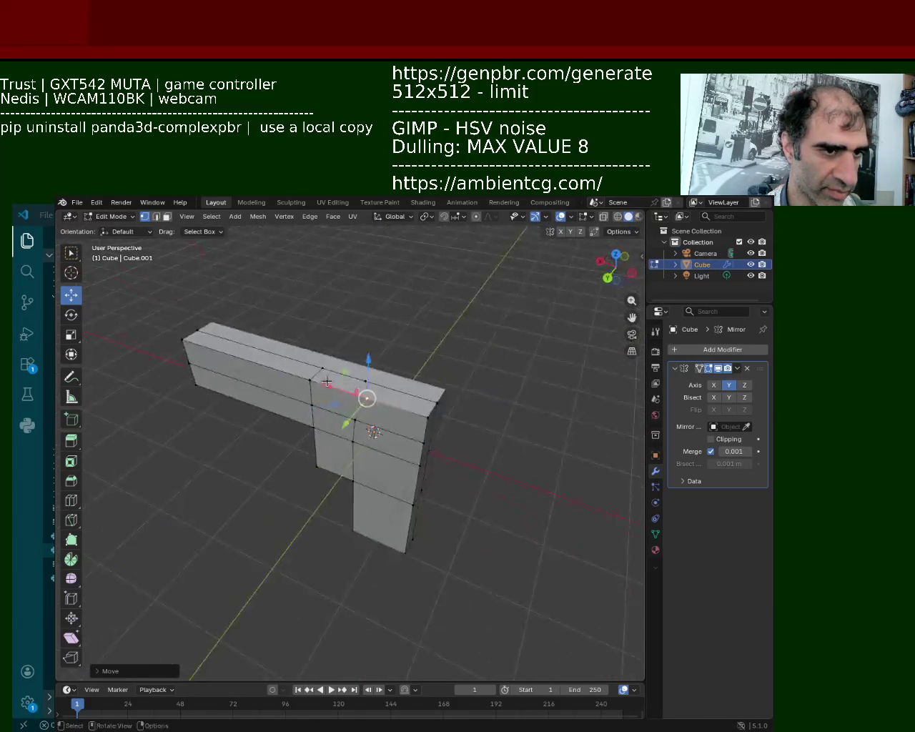
Select the long top-front edge path and subdivide it
left_click(261, 401)
left_click(343, 381, "shift")
left_click(386, 383, "shift")
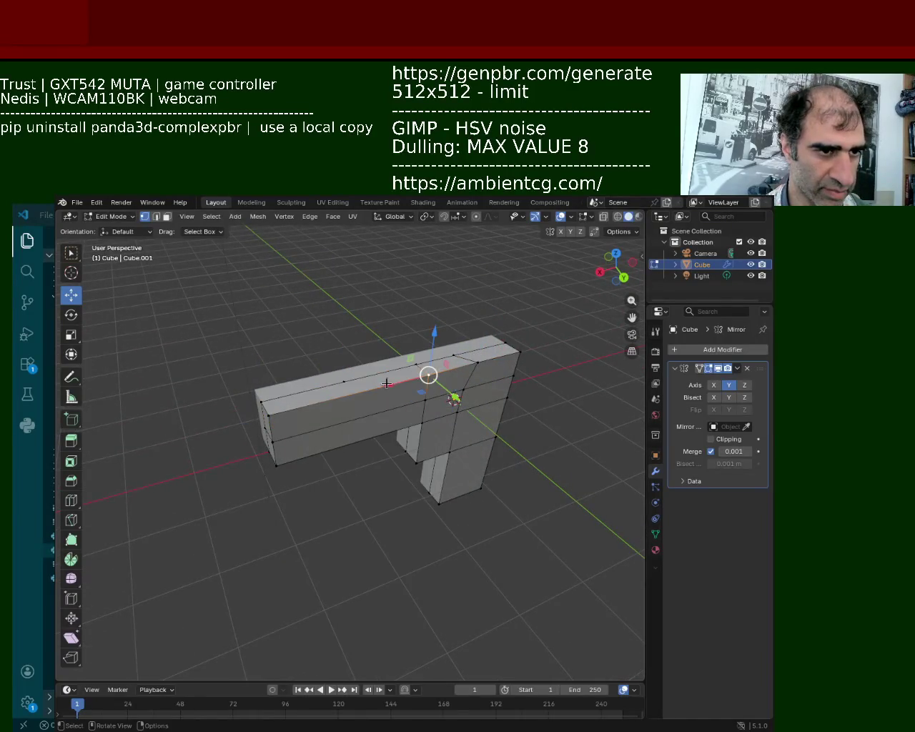
key("ctrl+e")
left_click(277, 413)
Select a path along the slide's top ridge edge
left_click(261, 402)
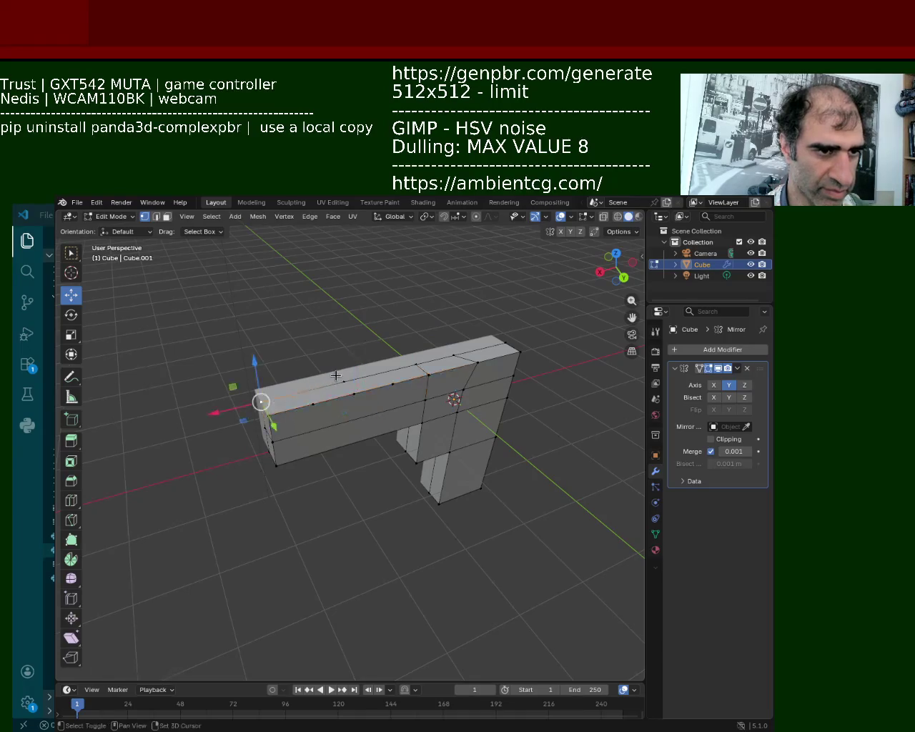
left_click(345, 381)
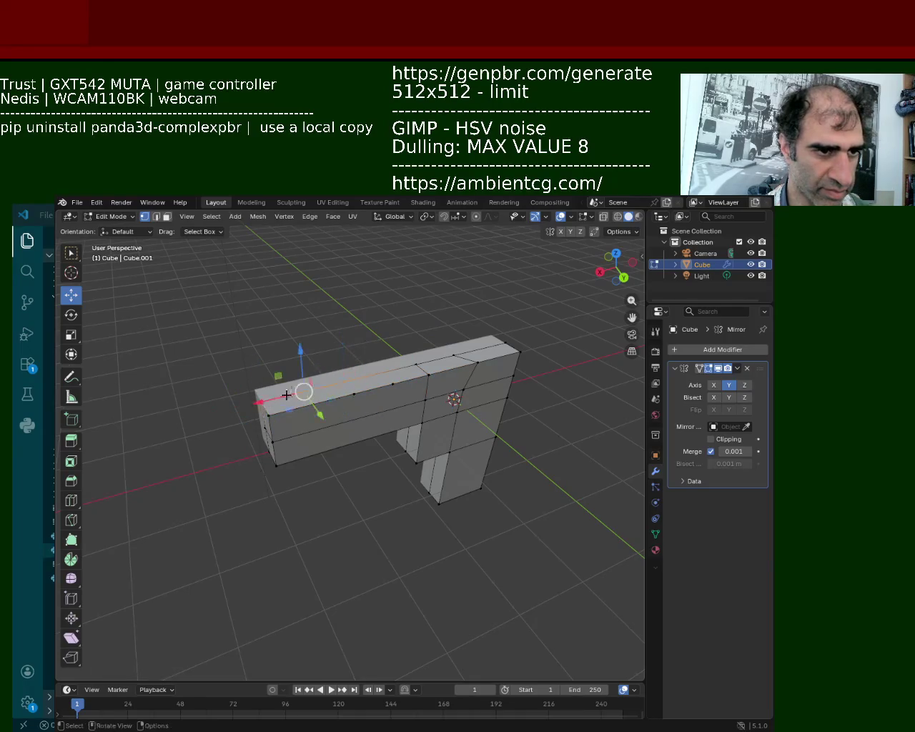
left_click(298, 389, "ctrl")
left_click(299, 391, "ctrl")
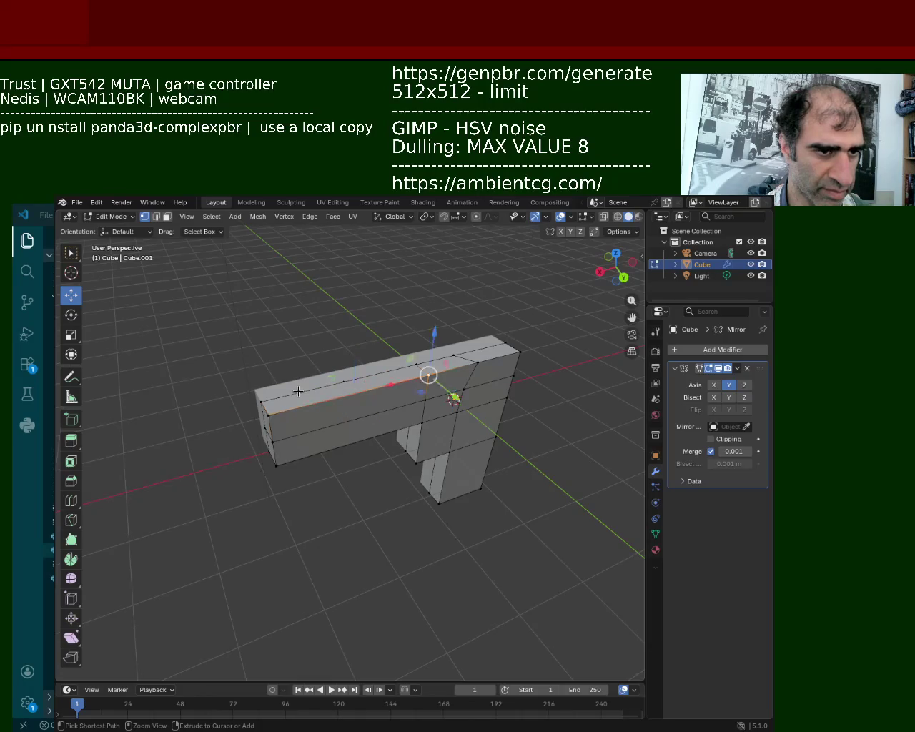
Subdivide the slide's top edge and select the resulting top edge segments
right_click(299, 391)
left_click(299, 391)
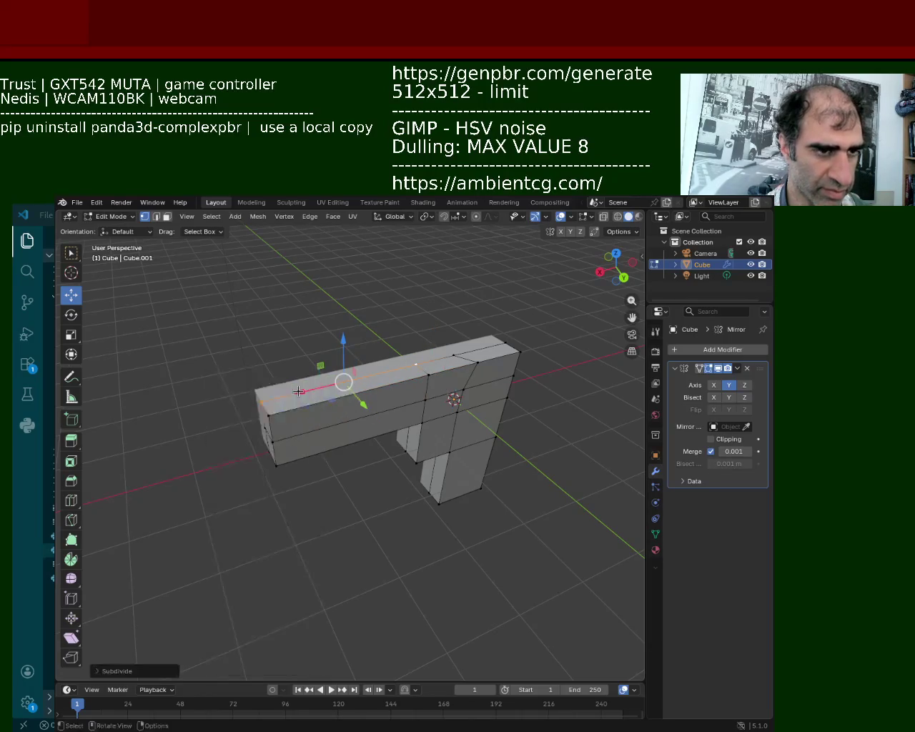
left_click(266, 407)
left_click(382, 393)
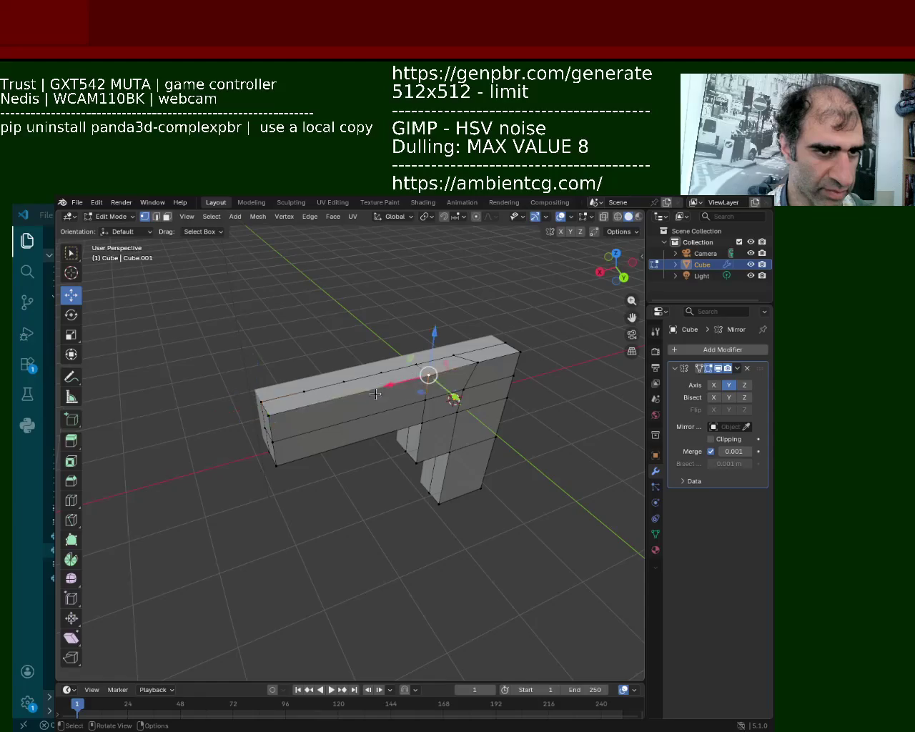
right_click(274, 414)
left_click(303, 384)
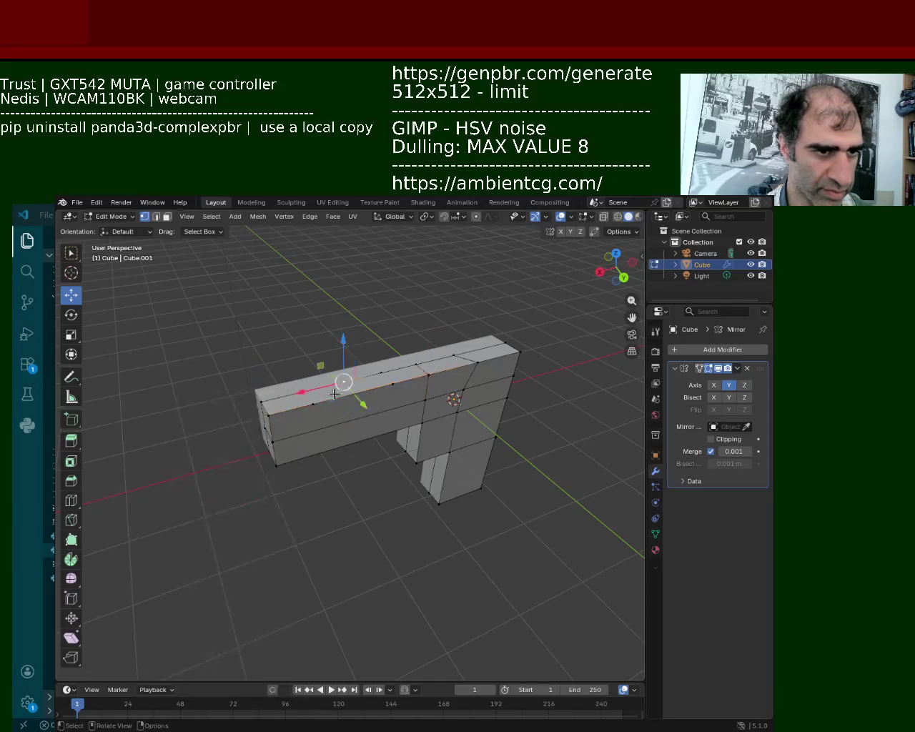
left_click(308, 397)
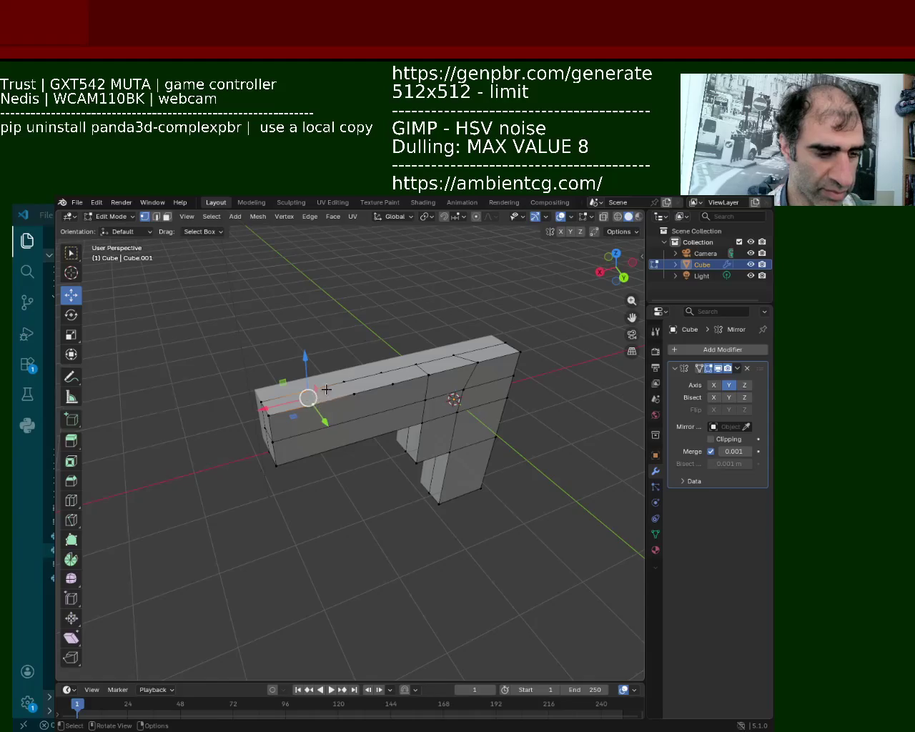
left_click(343, 390)
left_click(392, 384, "shift")
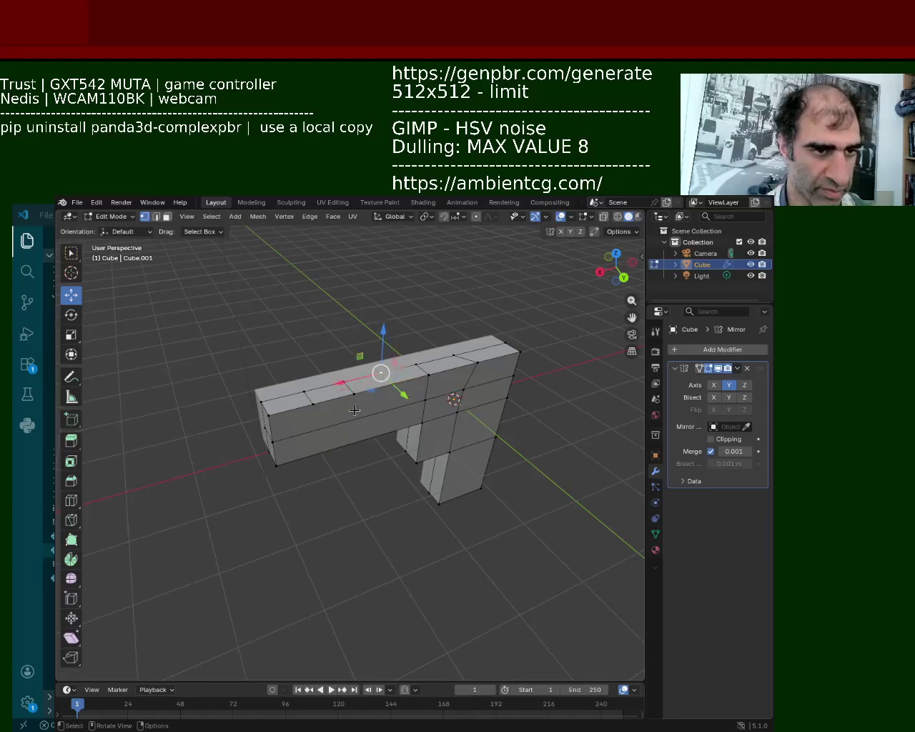
Select the lower and top front edges of the slide for subdividing
middle_click_drag(377, 373, 267, 438)
left_click(394, 437)
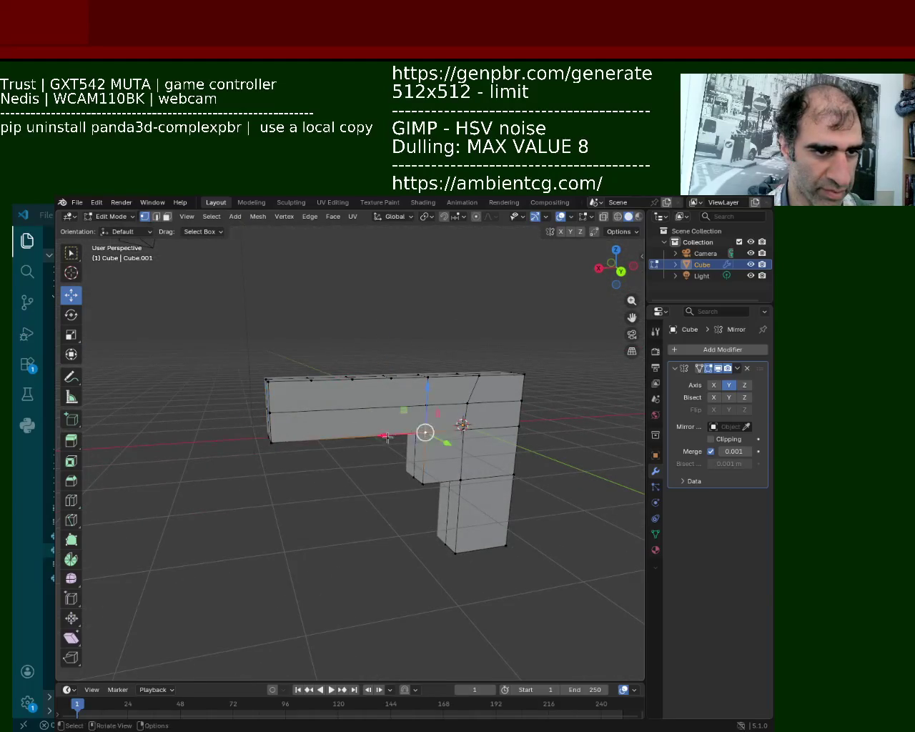
key("ctrl+e")
key("Escape")
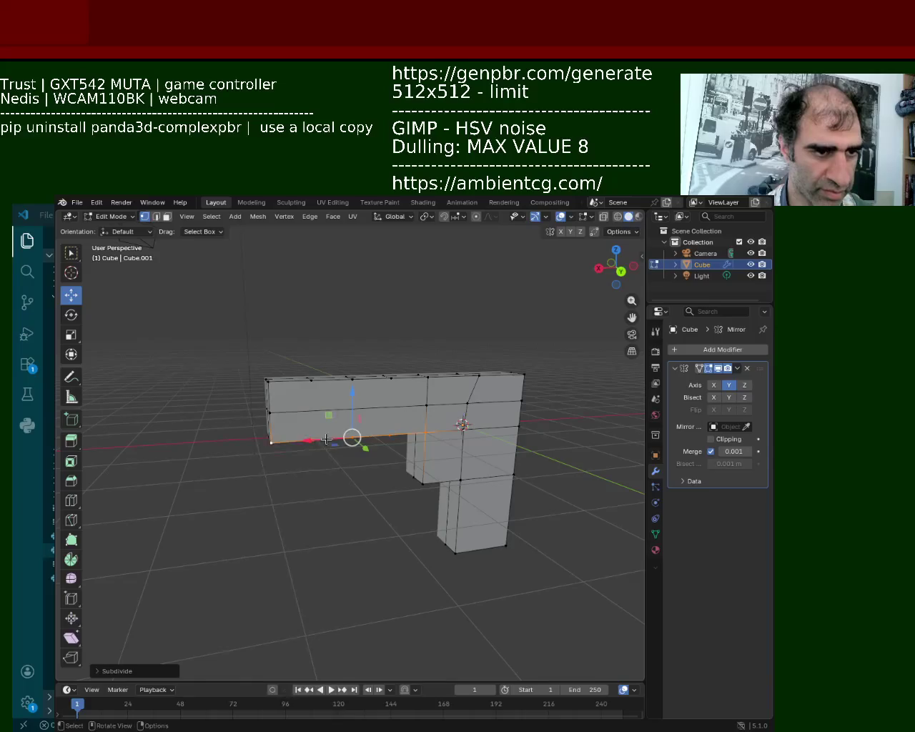
left_click(312, 438)
left_click(315, 383, "shift")
left_click(343, 381)
left_click(357, 438)
left_click(391, 376)
left_click(392, 435, "shift")
middle_click_drag(391, 434, 318, 392)
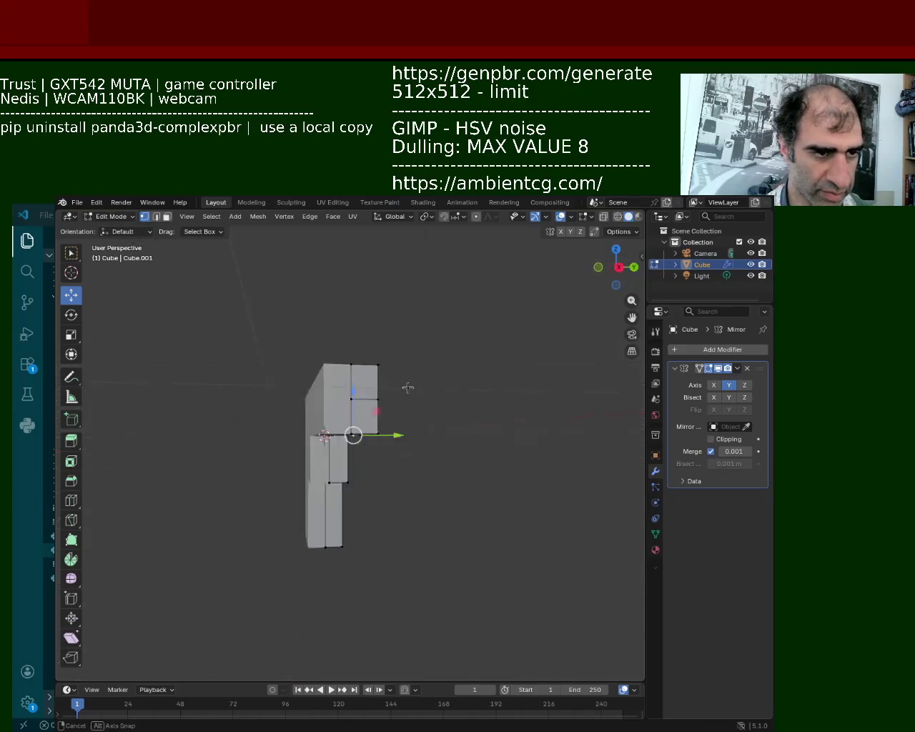
Subdivide two slide edges, then try moving the new vertex and undo it
left_click(318, 392)
left_click(352, 496, "shift")
right_click(352, 496)
left_click(352, 497)
key("g")
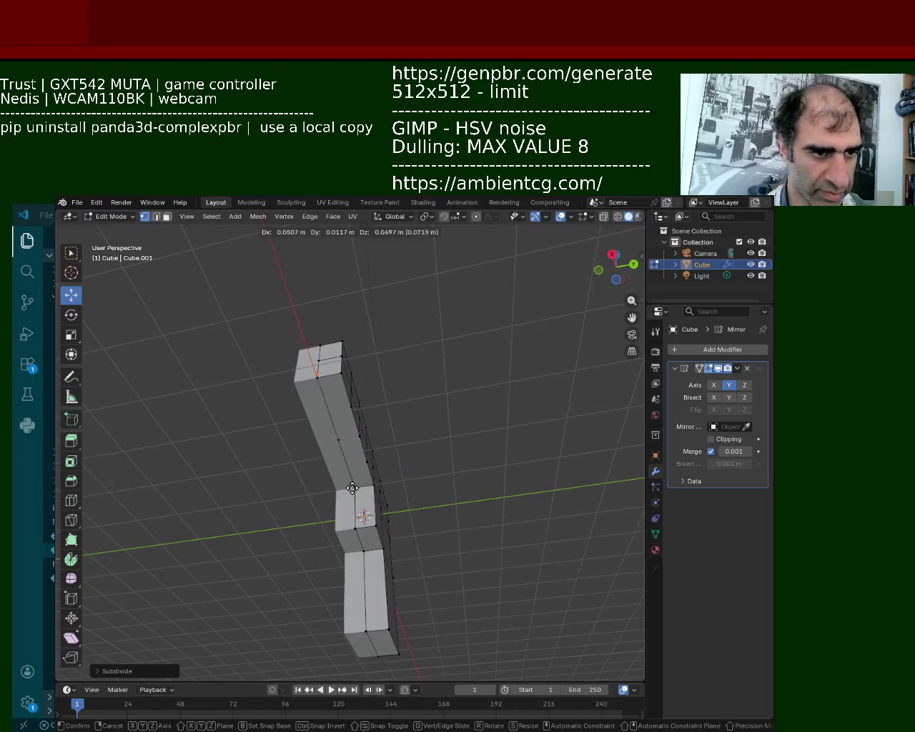
left_click(326, 439)
key("ctrl+z")
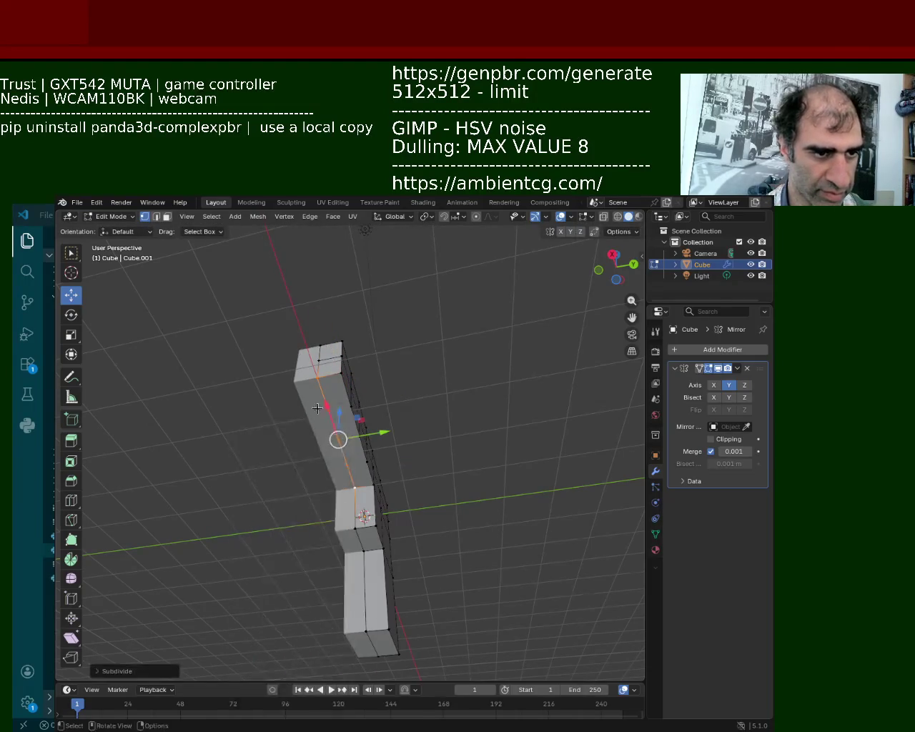
middle_click_drag(336, 397, 313, 425)
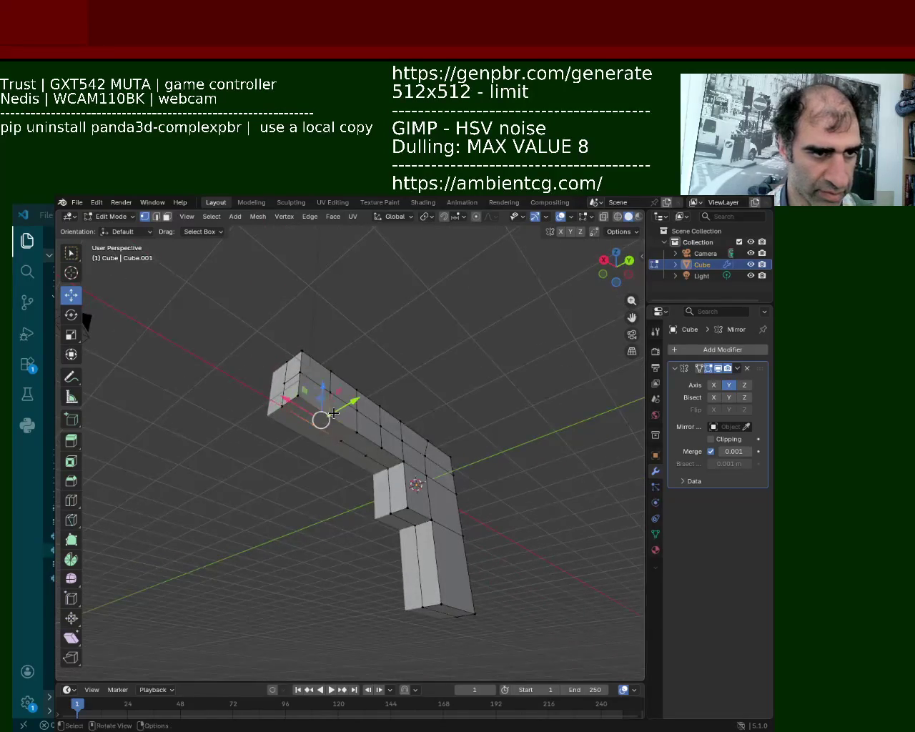
Select edges on the pistol mesh, ending with the slide's top edge
left_click(340, 439)
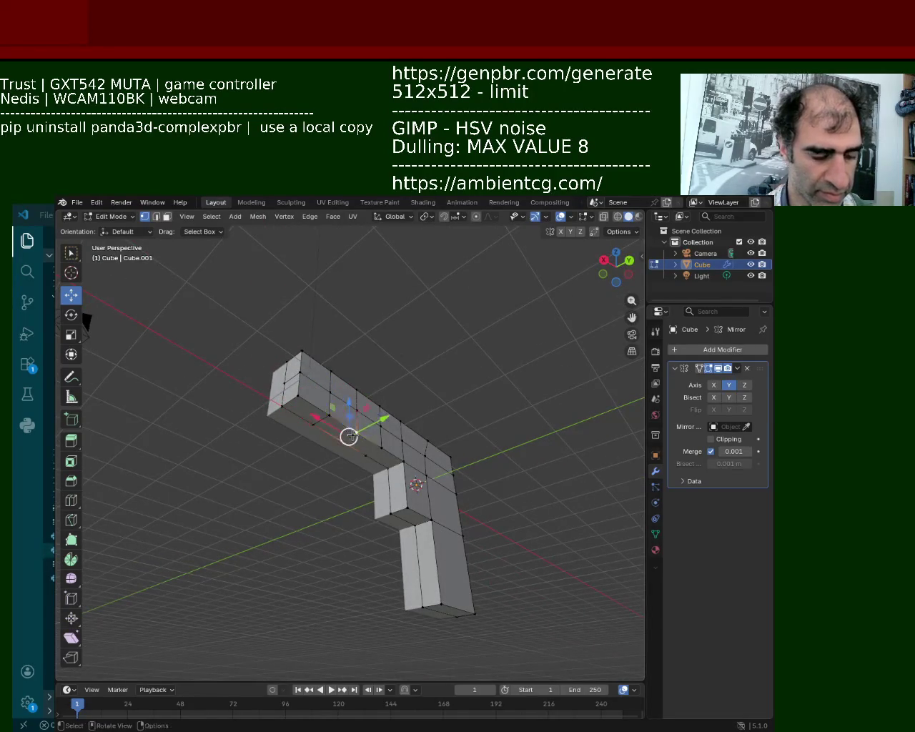
left_click(377, 447, "shift")
mouse_move(379, 447)
middle_mouse_down()
mouse_move(356, 389)
mouse_move(278, 364)
middle_mouse_up()
left_click(310, 375)
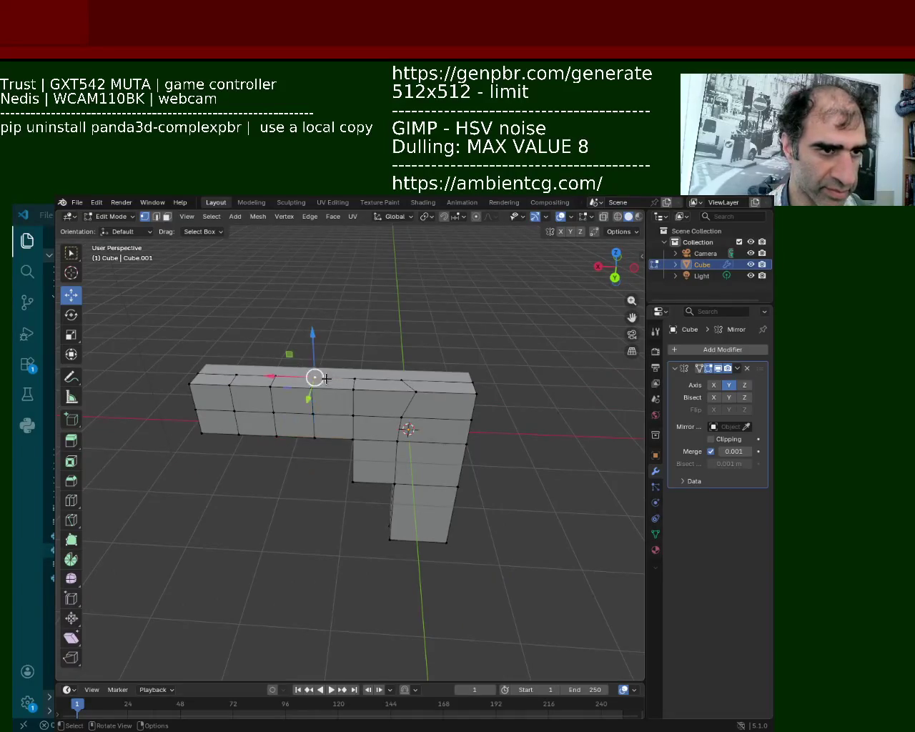
Cancel a vertical move, then shift a side edge along the slide's length
key("g")
key("z")
key("Escape")
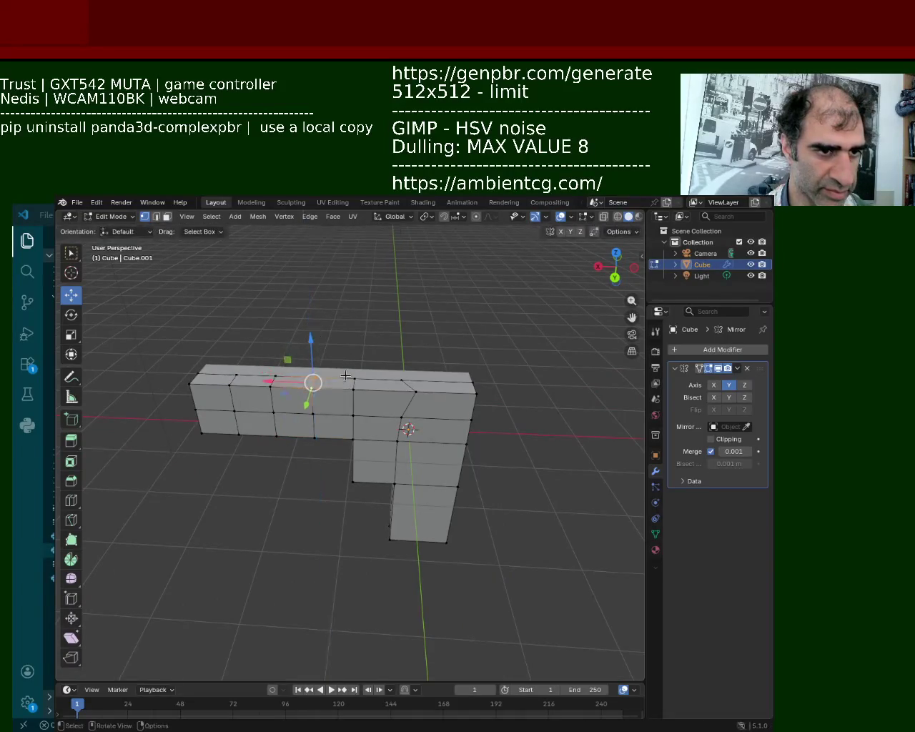
middle_click_drag(351, 386, 302, 356)
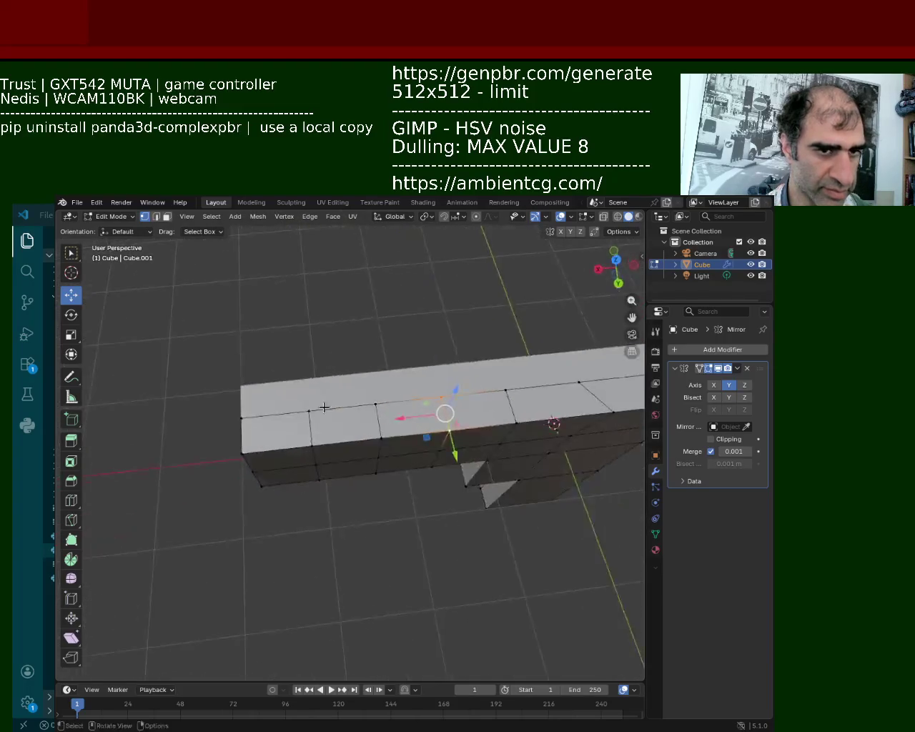
left_click(392, 355)
left_click_drag(355, 361, 326, 367)
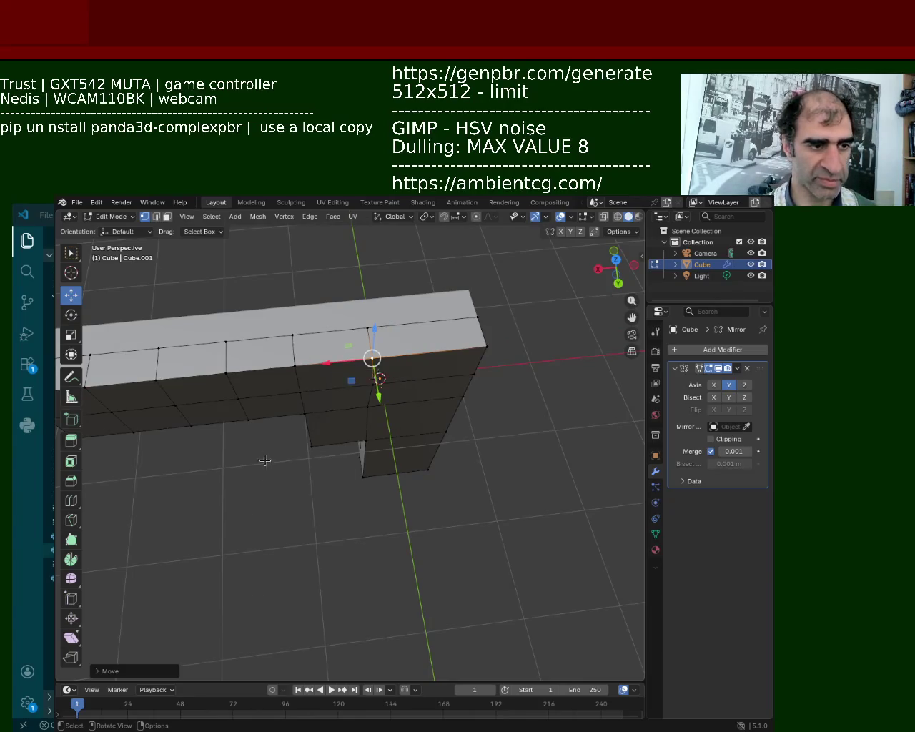
right_click(314, 349)
left_click(300, 353)
mouse_move(300, 358)
middle_mouse_down()
mouse_move(445, 331)
mouse_move(239, 341)
mouse_move(485, 331)
middle_mouse_up()
left_click(445, 317)
middle_click_drag(236, 347, 344, 366)
Switch to face select and extrude a slide-top face upward into a small block
key("3")
left_click(266, 346)
key("e")
left_click(269, 326)
key("e")
key("Escape")
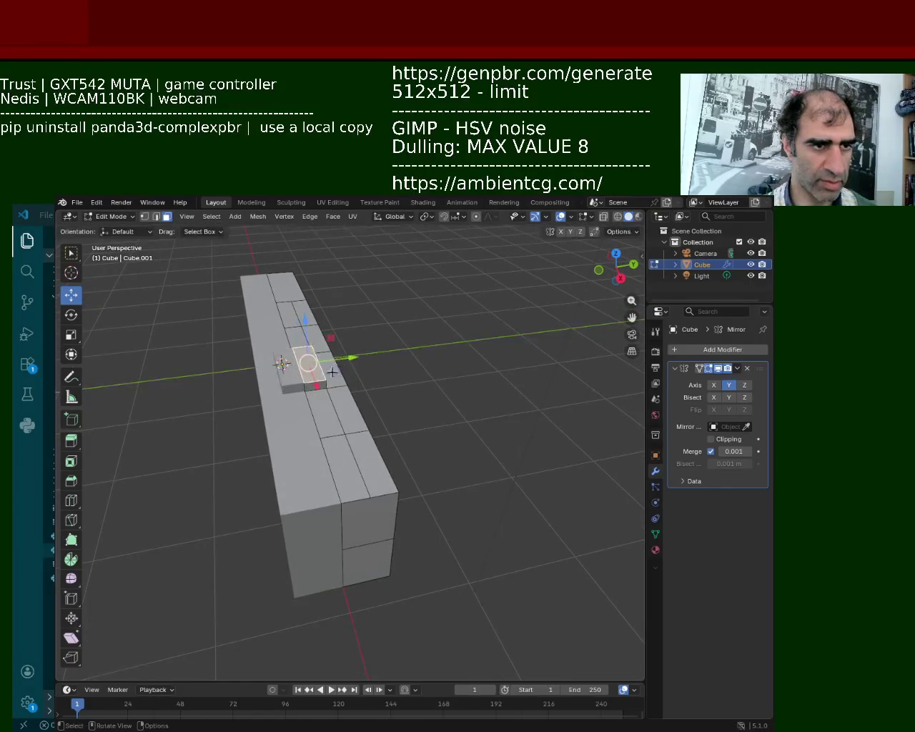
Shift the raised block and a top vertex along the slide, about 0.15 m
middle_click_drag(214, 343, 289, 344)
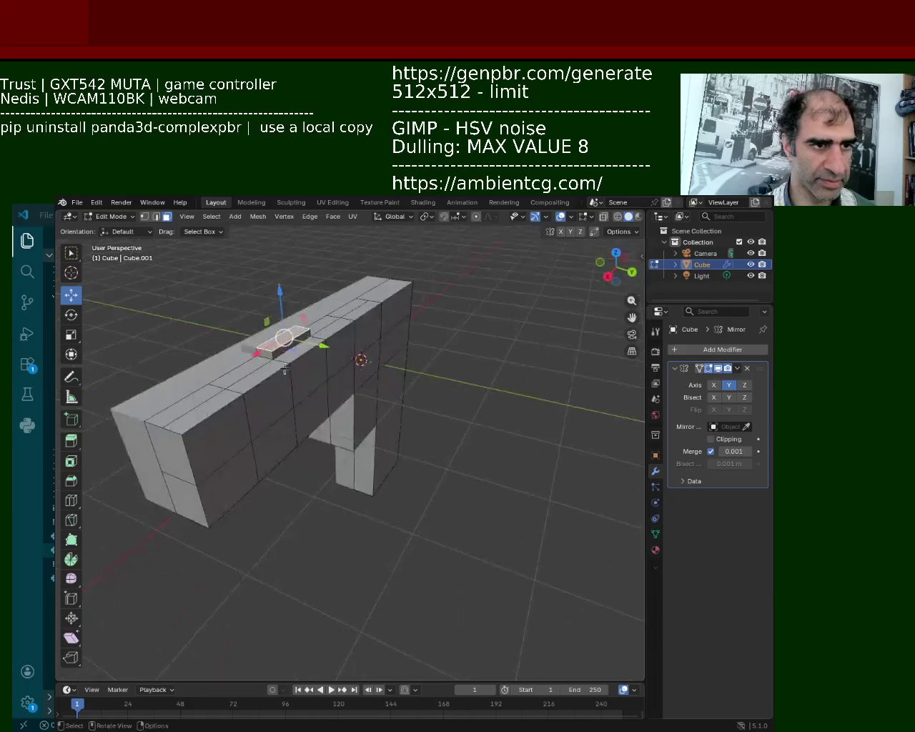
left_click_drag(326, 349, 314, 349)
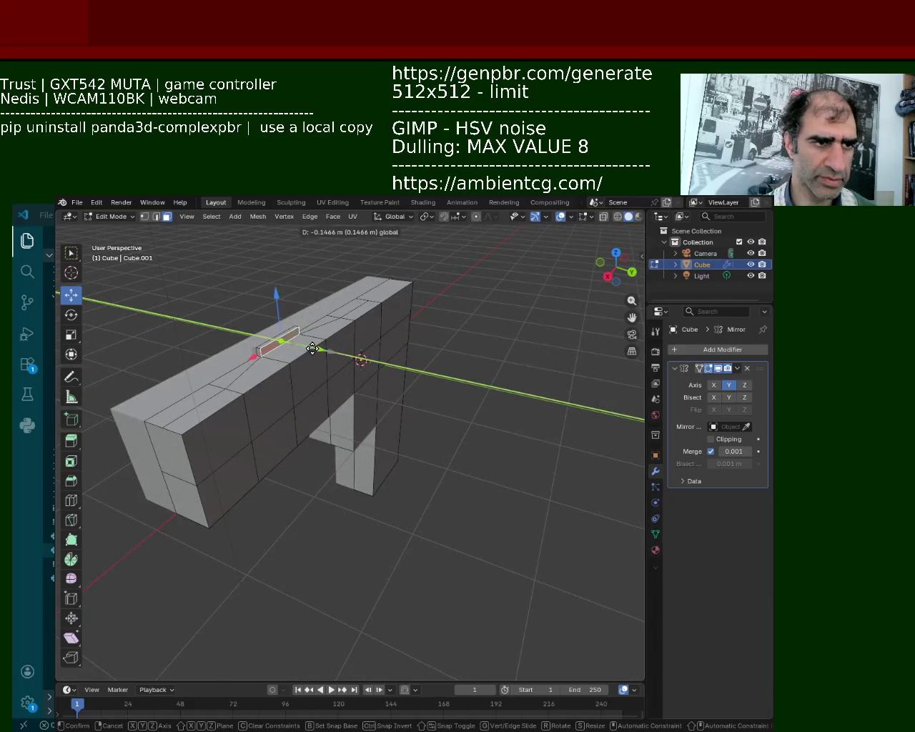
left_click_drag(311, 349, 310, 348)
mouse_move(310, 349)
middle_mouse_down()
mouse_move(284, 332)
mouse_move(404, 361)
middle_mouse_up()
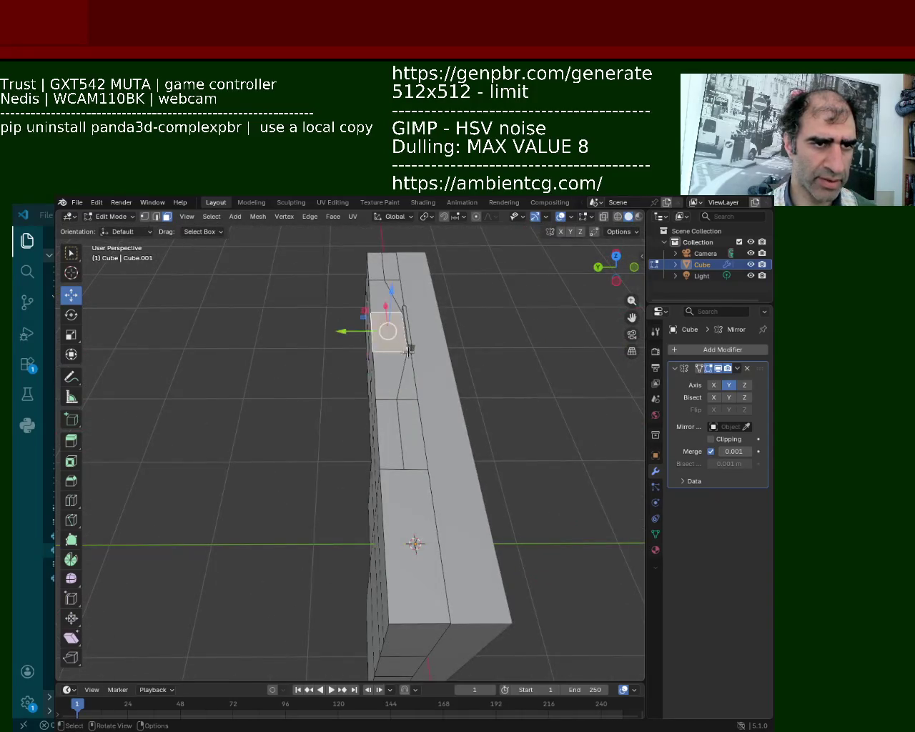
left_click_drag(407, 347, 402, 293)
middle_click_drag(403, 323, 317, 310)
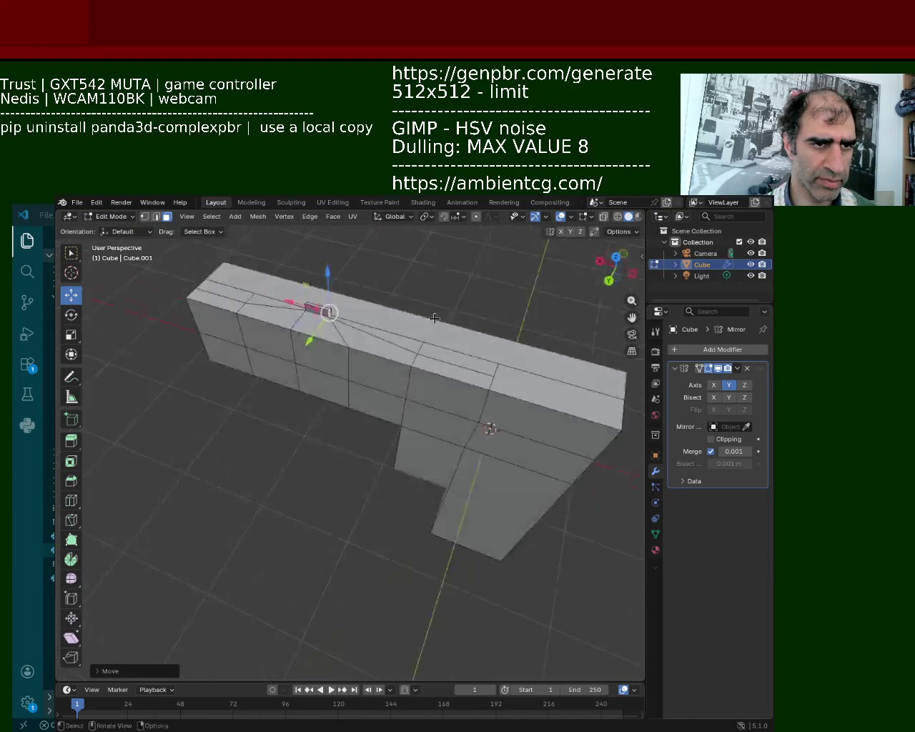
left_click(314, 386)
mouse_move(314, 385)
middle_mouse_down()
mouse_move(353, 355)
mouse_move(290, 376)
mouse_move(224, 329)
middle_mouse_up()
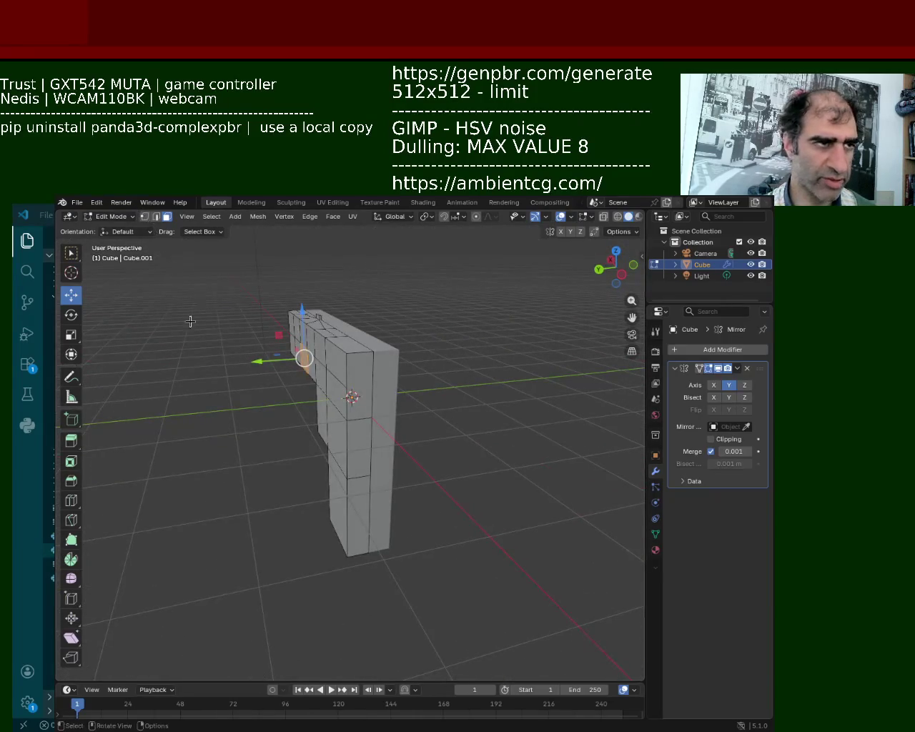
scroll(187, 312, "up", 5)
mouse_move(237, 426)
middle_mouse_down()
mouse_move(330, 355)
mouse_move(296, 357)
middle_mouse_up()
scroll(295, 358, "up", 5)
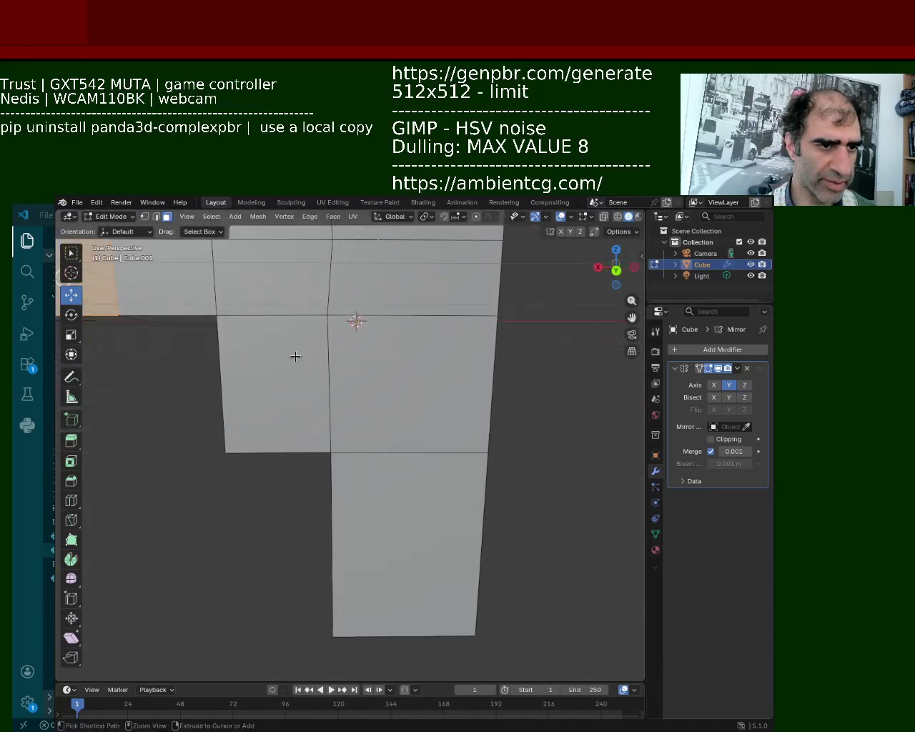
Switch to vertex select and subdivide the block's top edge
left_click(145, 217)
left_click(289, 317)
left_click(227, 318, "shift")
right_click(229, 320)
left_click(231, 320)
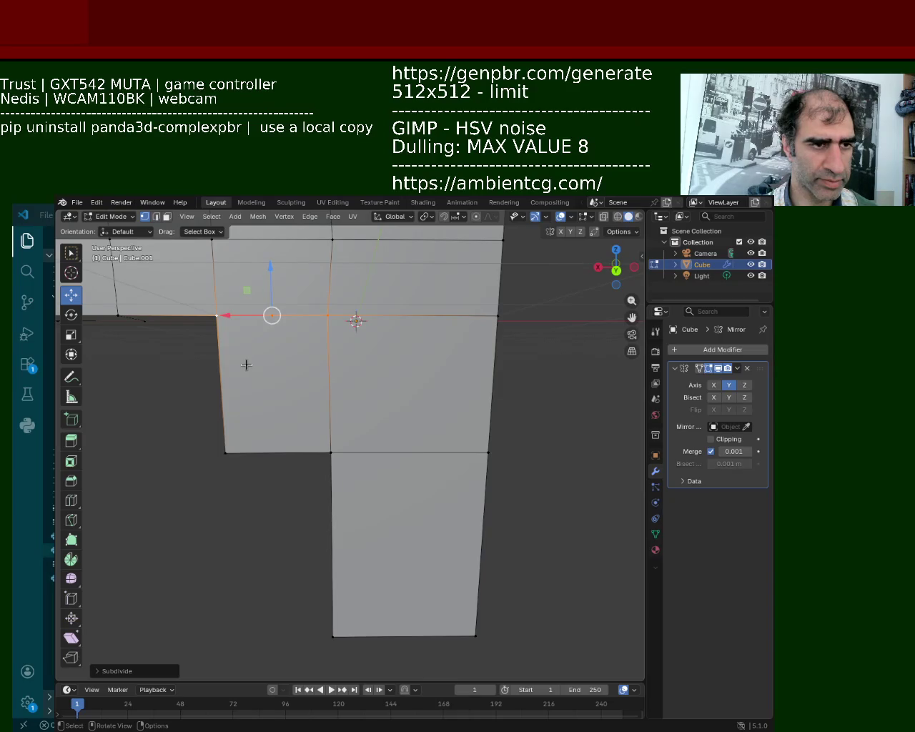
Select vertices along the bottom and right edges and subdivide the right vertical edge
left_click(226, 452)
left_click(330, 452, "shift")
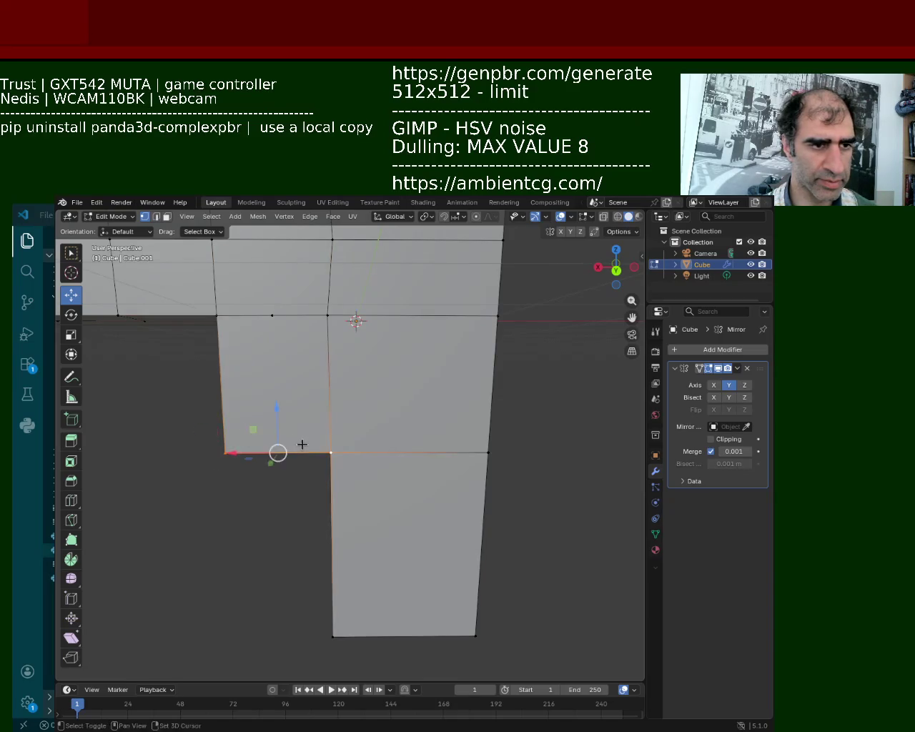
left_click(278, 452, "shift")
left_click(277, 319, "alt+shift")
left_click(277, 318)
left_click(323, 321)
left_click(322, 443, "shift")
key("ctrl+e")
Join the left and right middle vertices with J to make a horizontal cut
left_click(255, 472)
left_click(218, 316)
left_click(228, 380)
left_click(328, 385, "shift")
key("j")
Subdivide the right vertical edge again and split the top edge
left_click(273, 316)
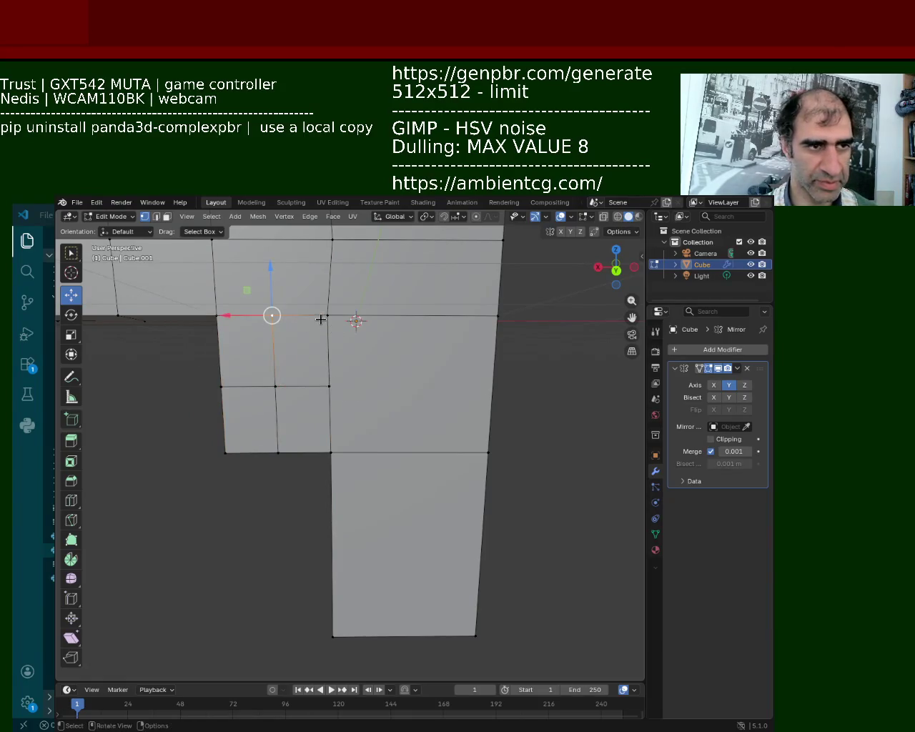
key("ctrl+e")
left_click(264, 415)
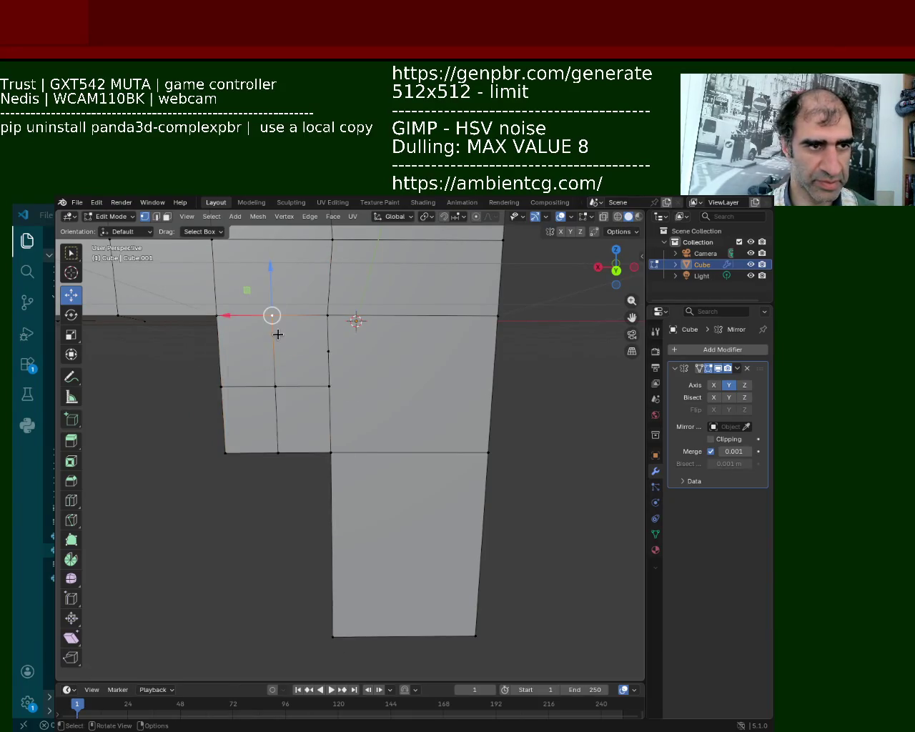
key("ctrl+e")
left_click(230, 318)
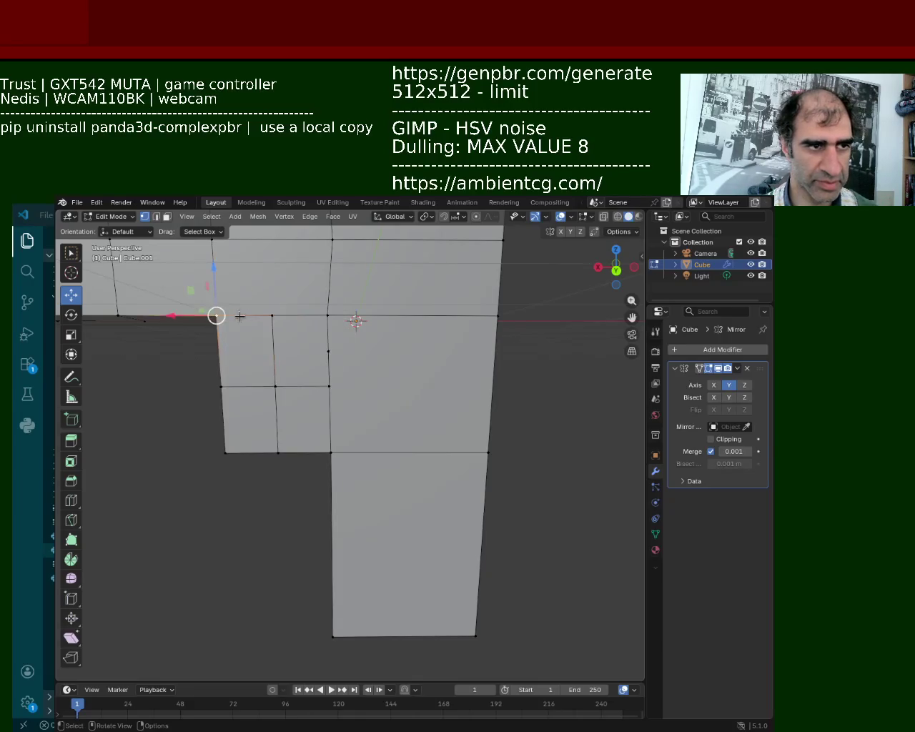
key("ctrl+e")
left_click(230, 333)
Dissolve a bottom-edge vertex, then undo the dissolve
left_click(278, 452)
right_click(276, 451)
key("x")
left_click(236, 445)
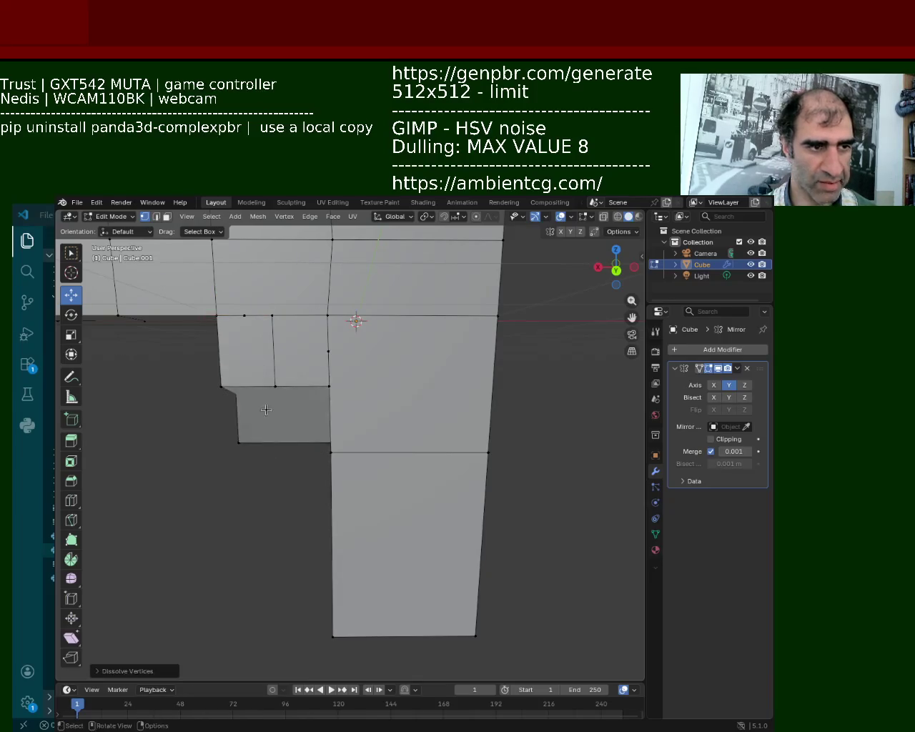
key("ctrl+z")
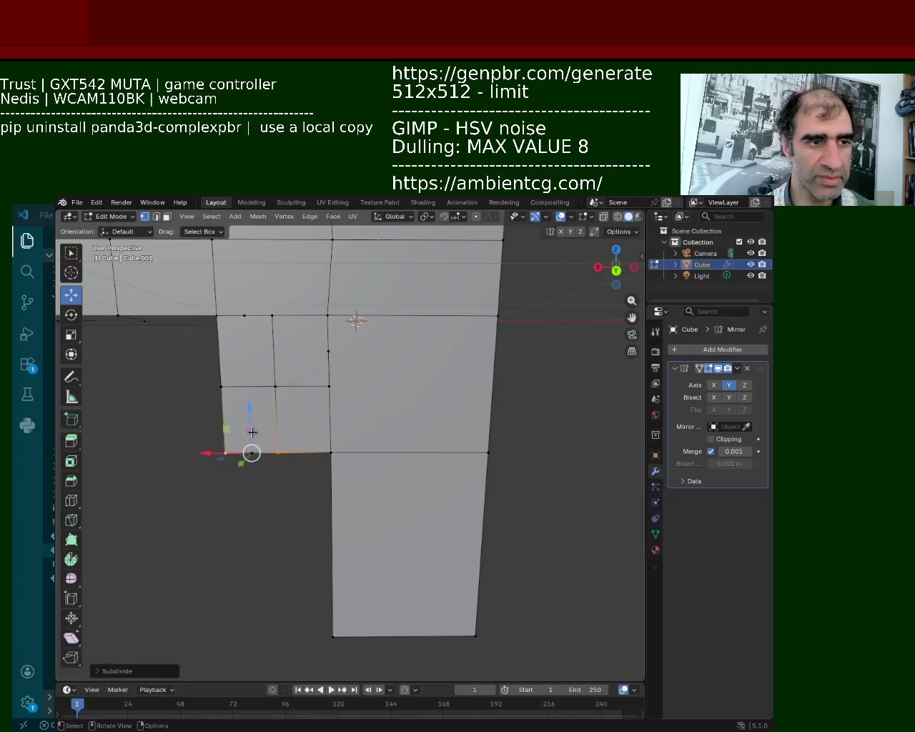
Join vertices with J into another horizontal cut and a vertical cut
left_click(276, 386)
left_click(217, 313, "shift")
key("ctrl+e")
left_click(224, 334)
left_click(328, 351, "shift")
key("j")
left_click(272, 314)
left_click(217, 314, "shift")
left_click(251, 449, "shift")
key("j")
Add two more vertical cuts between top and bottom edges, then select the side's vertical edge
left_click(286, 320)
left_click(328, 315, "shift")
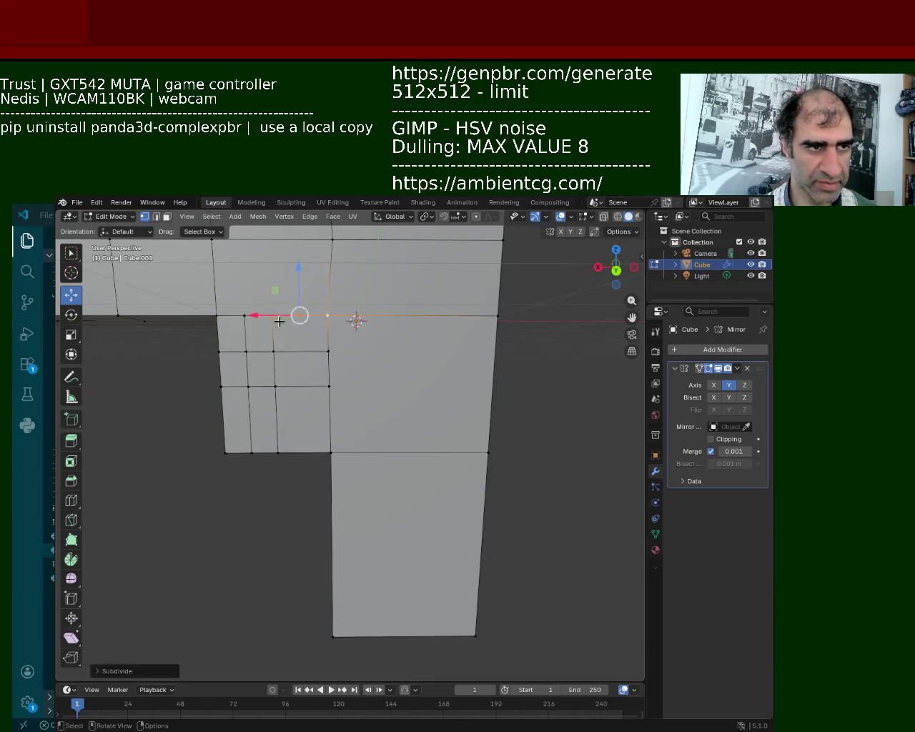
left_click(305, 453)
key("j")
left_click(313, 315)
left_click(305, 452, "shift")
key("j")
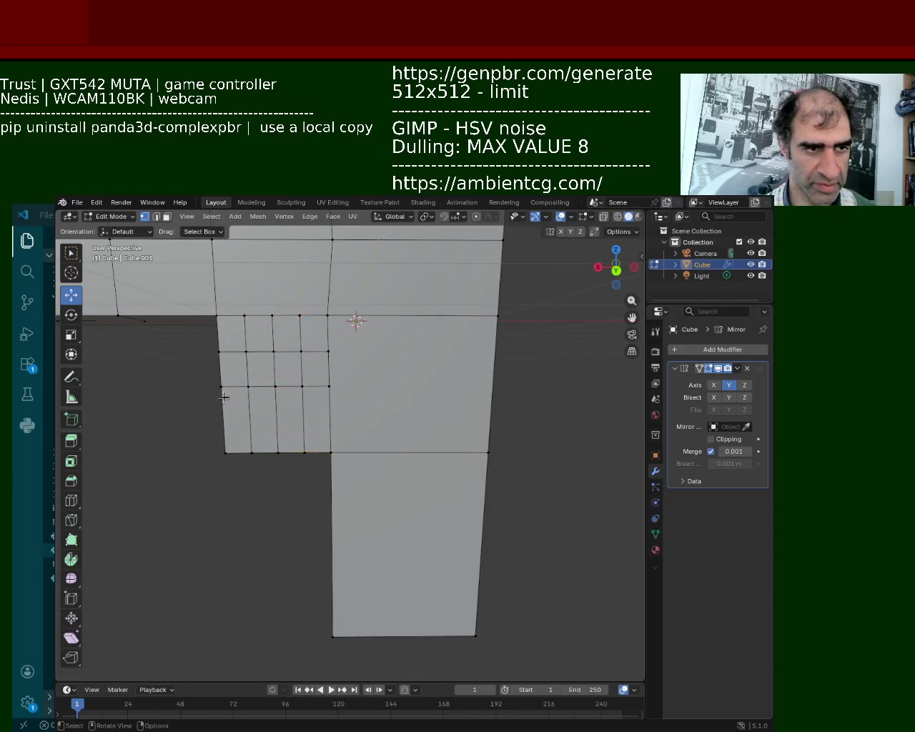
middle_click_drag(304, 451, 226, 327)
left_click(226, 326)
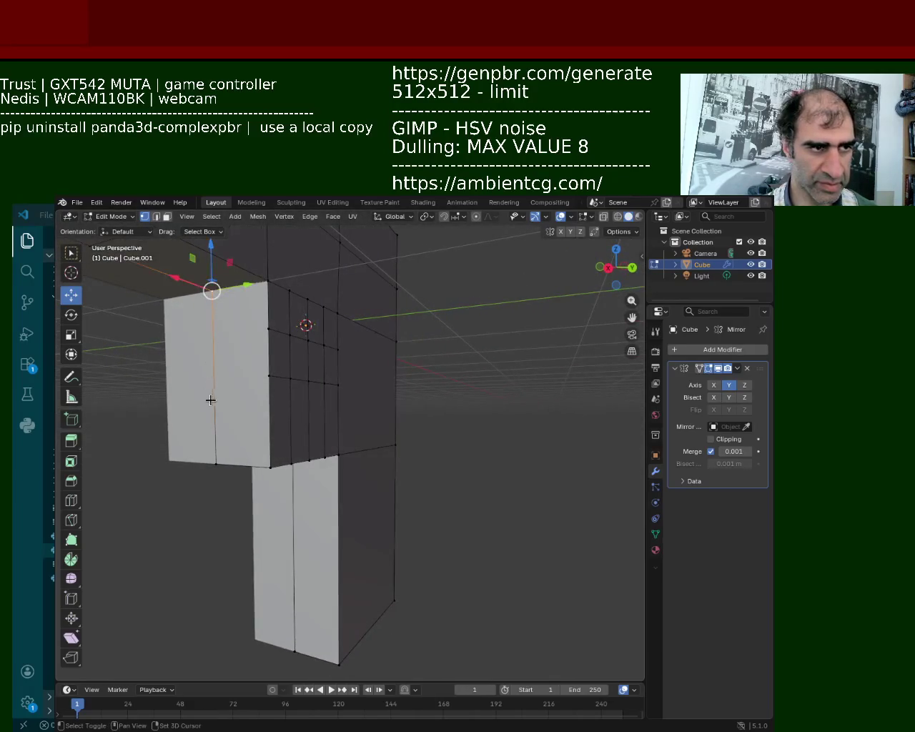
Connect the two upper vertices on the block's side with a new edge
right_click(210, 458)
left_click(210, 457)
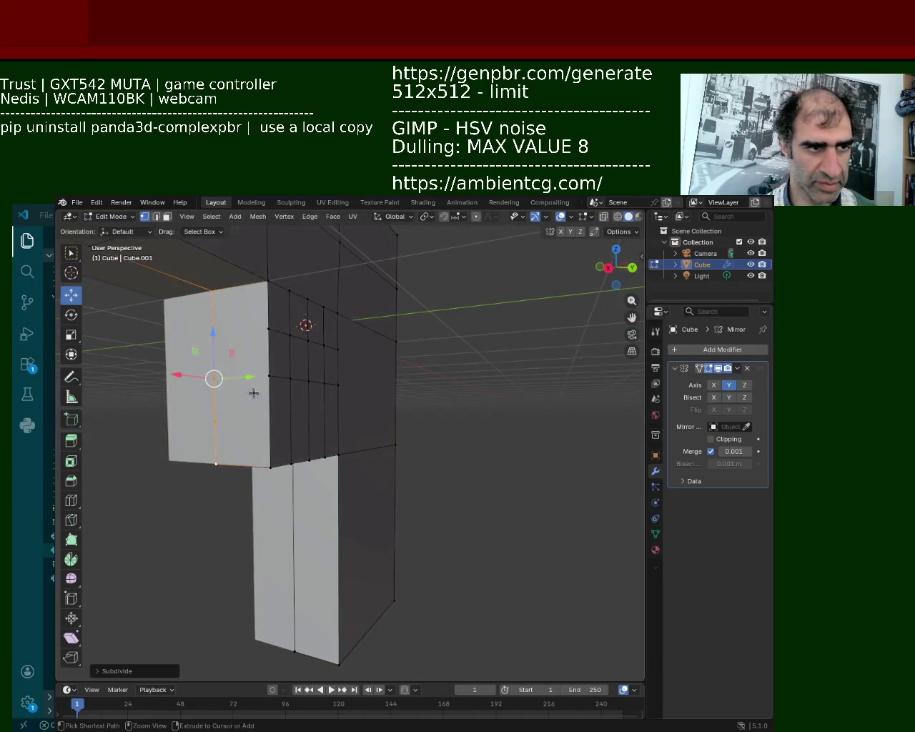
left_click(268, 328)
left_click(214, 334)
left_click(268, 328, "shift")
key("j")
Subdivide the lower seam edge on the block's side
left_click(213, 378)
left_click(269, 376, "shift")
left_click(269, 375)
left_click(231, 417)
left_click(268, 375)
left_click(268, 459, "shift")
right_click(268, 460)
left_click(268, 453)
Select the new middle vertices and the seam vertex on the side
left_click(214, 421)
left_click(269, 422, "shift")
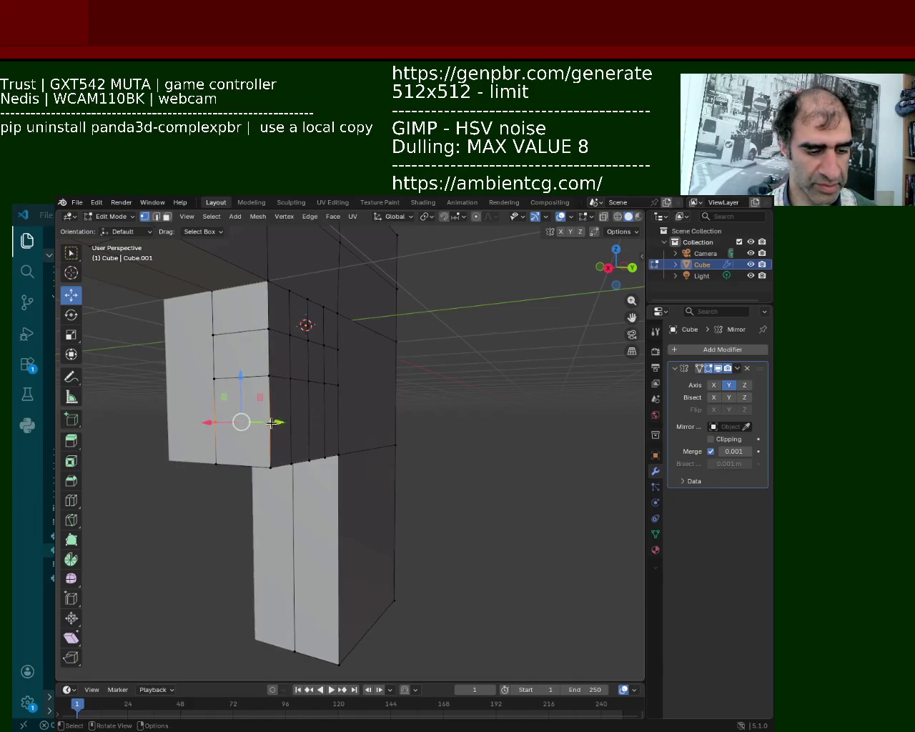
middle_click_drag(272, 423, 320, 401)
left_click(330, 385)
left_click(331, 420)
left_click(220, 422, "shift")
left_click(331, 421)
middle_click_drag(333, 421, 218, 373)
Delete a 2x2 block of faces to open the trigger-guard hole, then disable mirroring across Y
left_click(167, 215)
left_click(289, 369)
left_click(291, 409, "shift")
left_click(264, 411, "shift")
left_click(265, 380, "shift")
key("x")
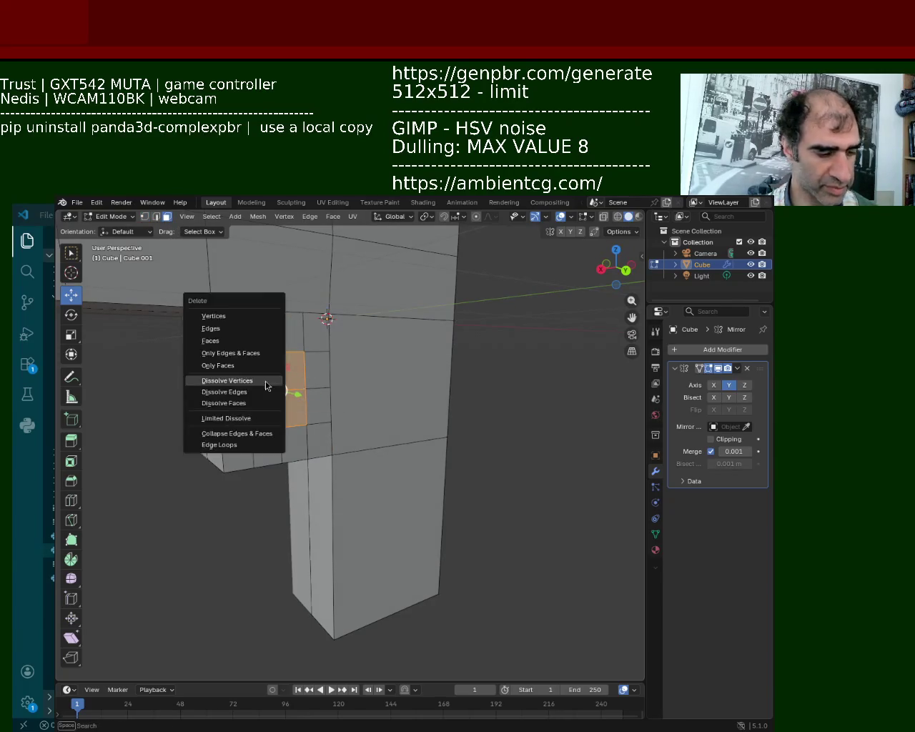
left_click(228, 340)
mouse_move(286, 438)
middle_mouse_down()
mouse_move(236, 447)
mouse_move(250, 461)
mouse_move(239, 449)
mouse_move(257, 422)
mouse_move(303, 422)
mouse_move(182, 427)
mouse_move(207, 400)
mouse_move(182, 398)
mouse_move(243, 422)
mouse_move(294, 416)
middle_mouse_up()
left_click(143, 215)
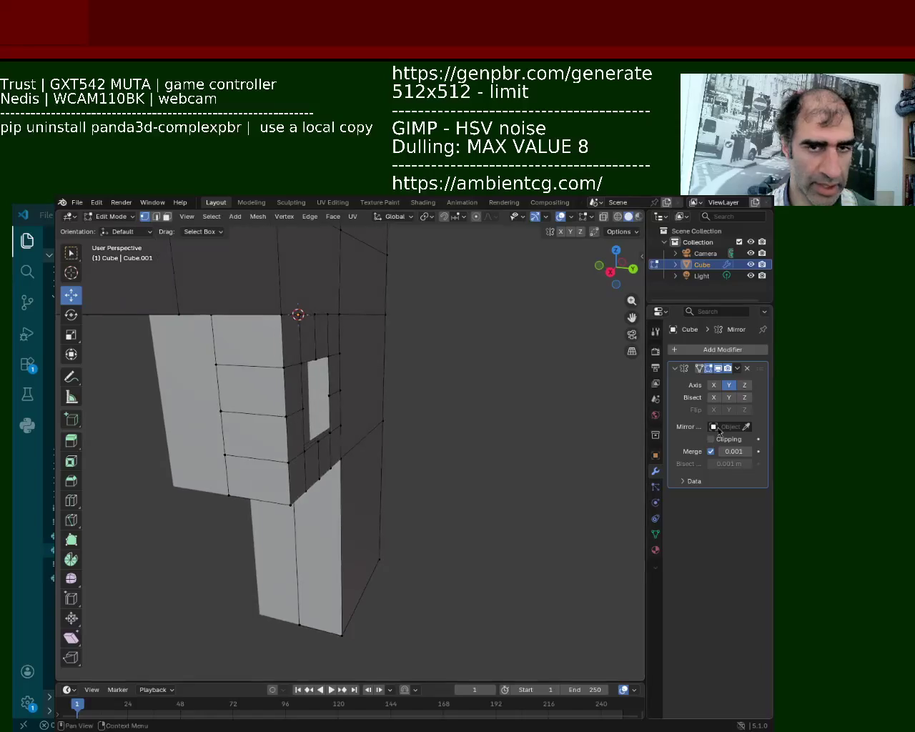
left_click(725, 386)
Extrude the hole's bottom edge and move it 0.2 m along Z
mouse_move(459, 426)
middle_mouse_down()
mouse_move(400, 434)
mouse_move(410, 462)
mouse_move(454, 474)
mouse_move(336, 440)
mouse_move(316, 411)
mouse_move(278, 408)
mouse_move(353, 425)
mouse_move(336, 415)
mouse_move(344, 410)
mouse_move(345, 420)
middle_mouse_up()
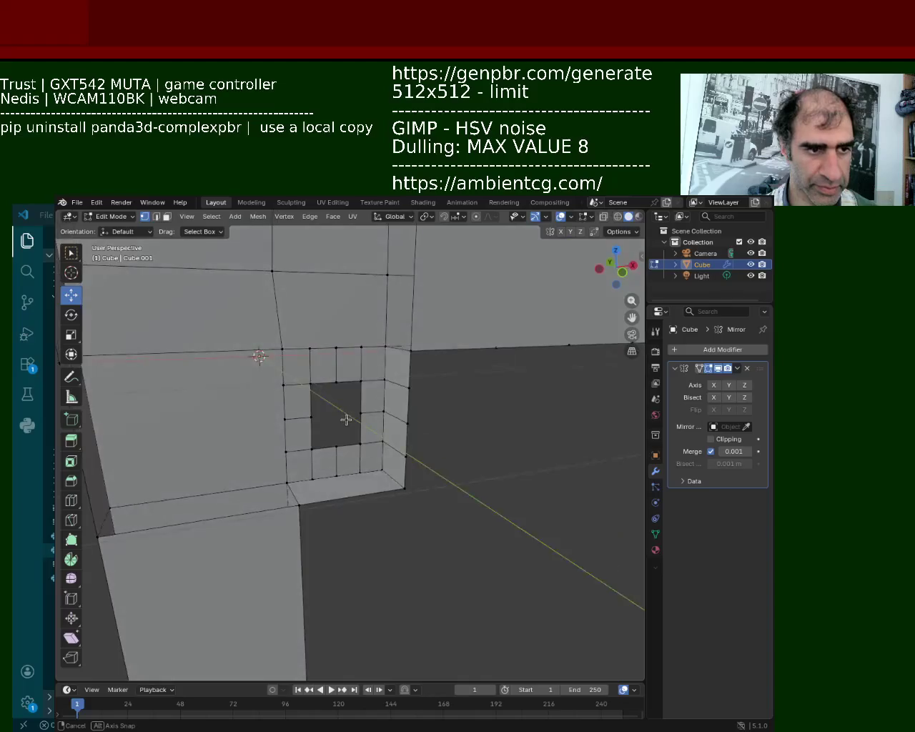
left_click(312, 500, "shift")
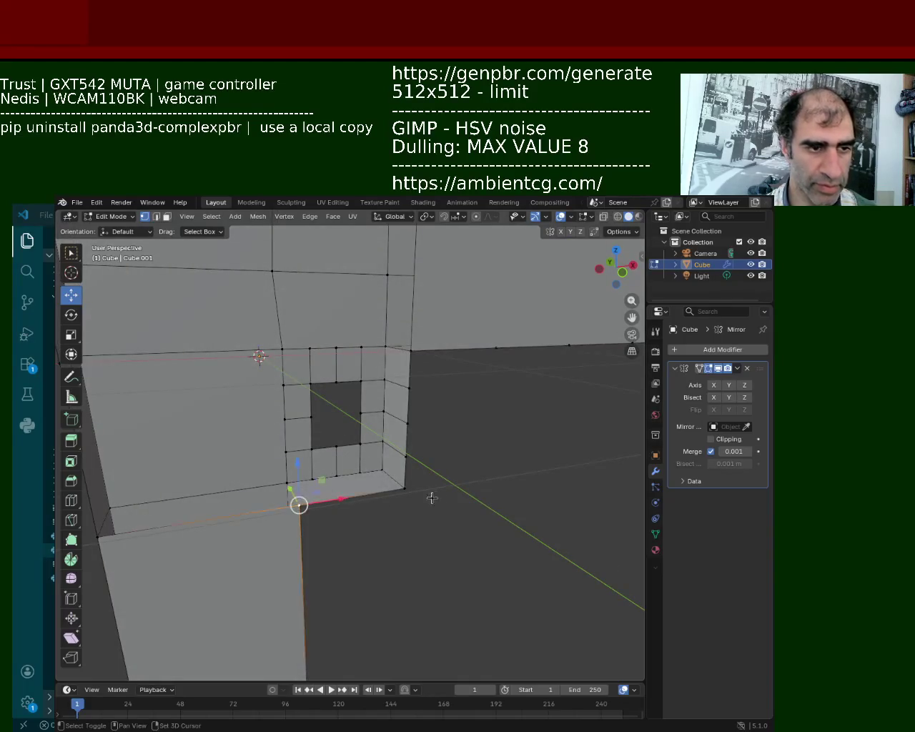
left_click(406, 488, "shift")
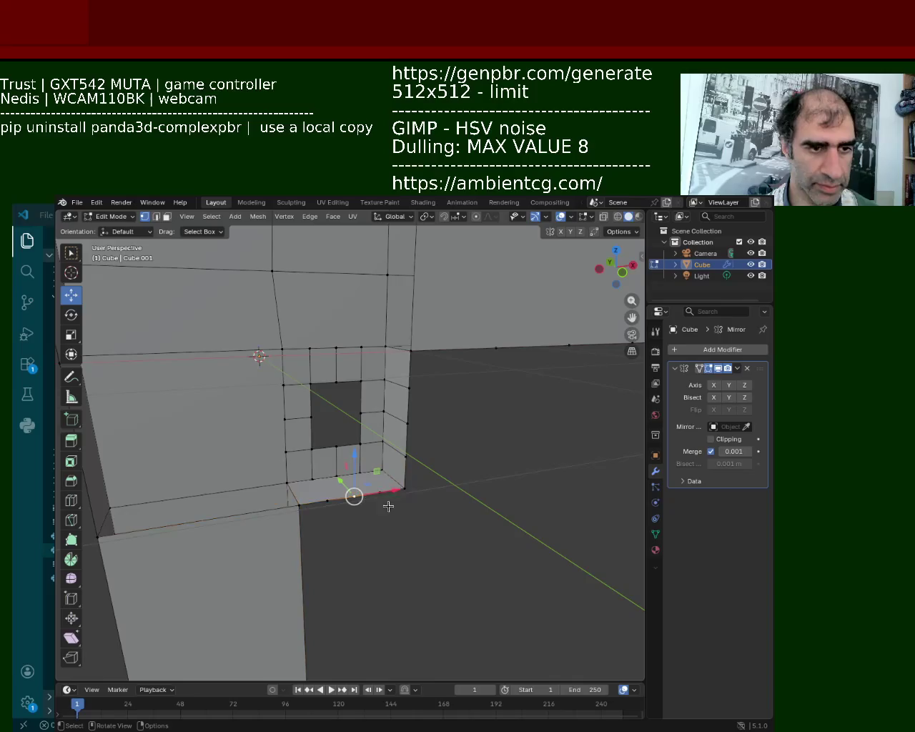
key("e")
key("Escape")
key("ctrl+z")
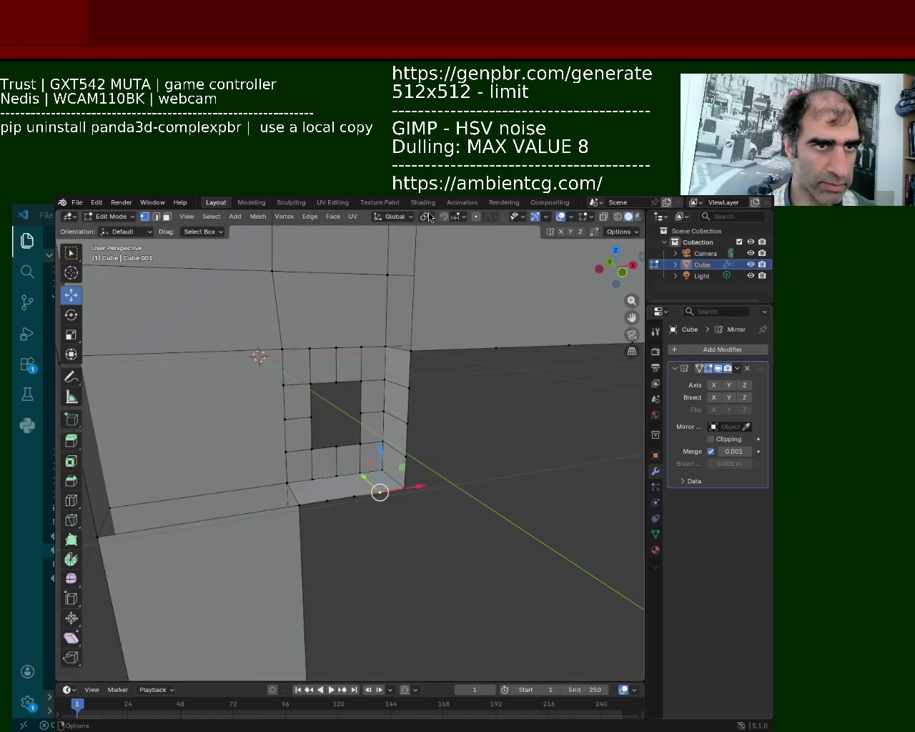
mouse_move(379, 491)
left_mouse_down()
mouse_move(380, 451)
mouse_move(372, 455)
left_mouse_up()
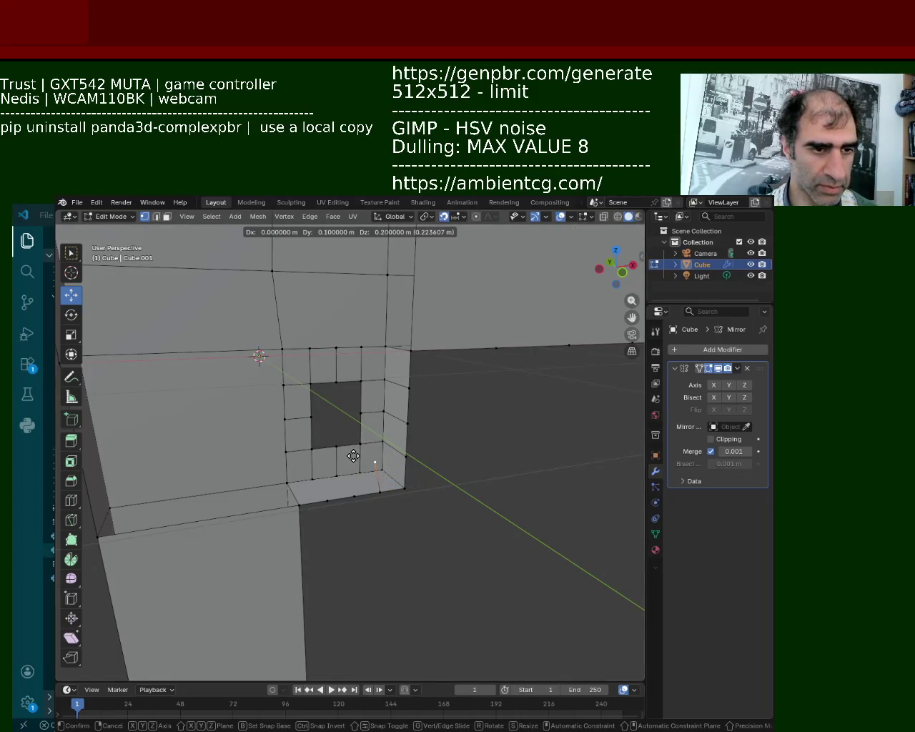
key("z")
key("x")
key("z")
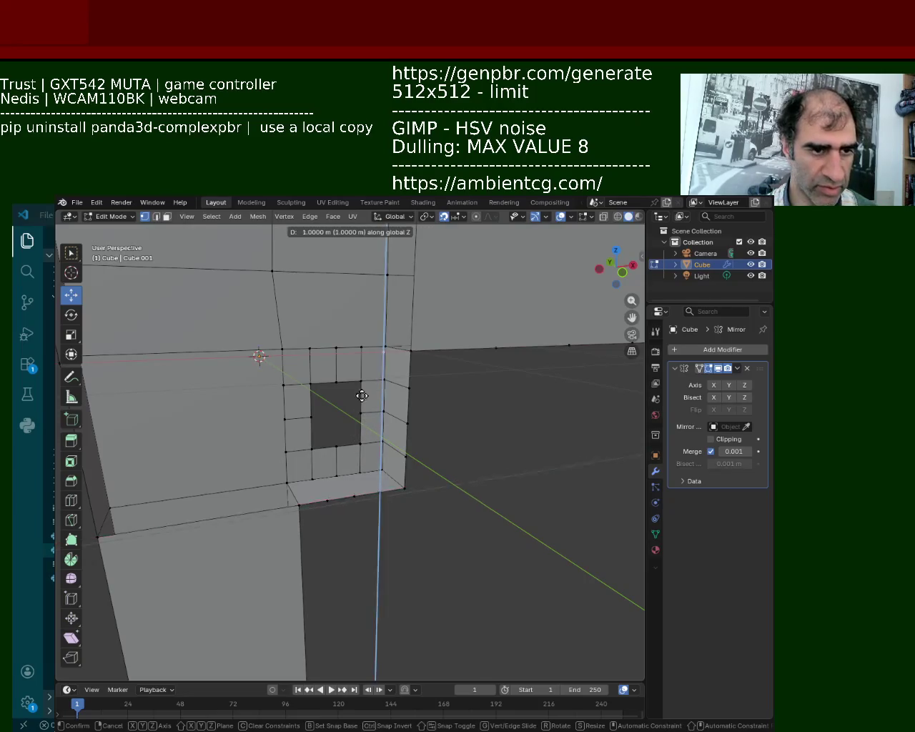
left_click_drag(367, 446, 368, 462)
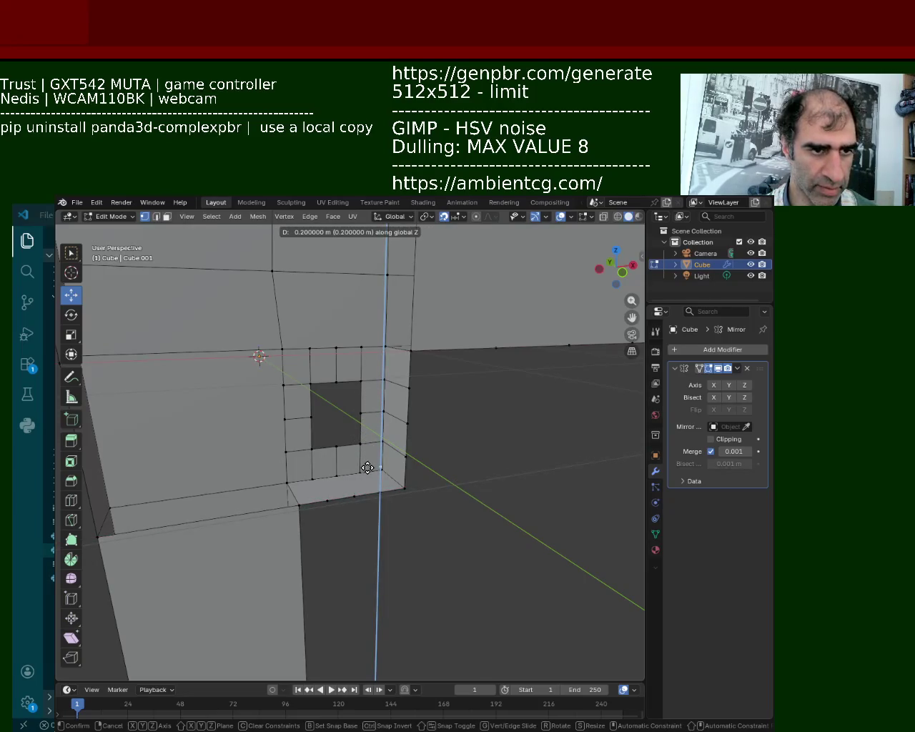
left_click(368, 467)
Move the extruded edge along Z again, then a further 0.1 m
key("g")
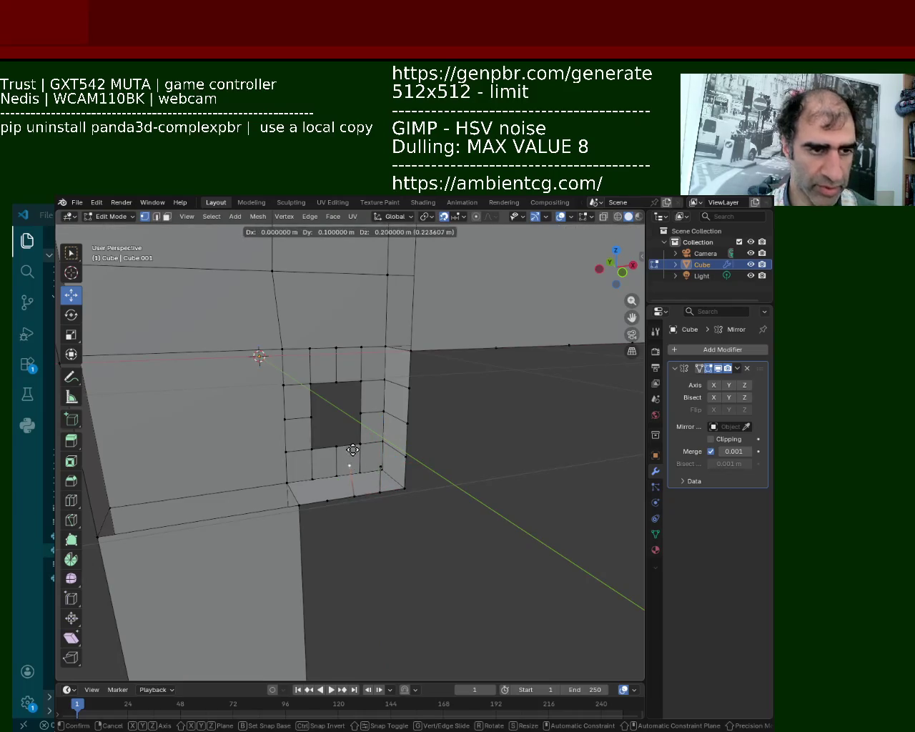
key("z")
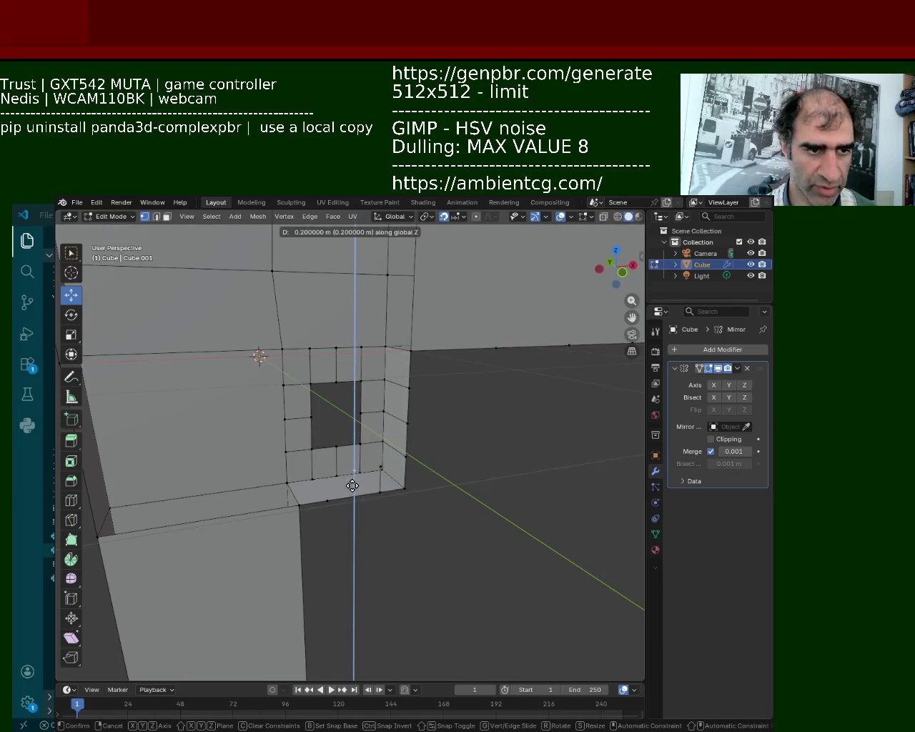
left_click(352, 485)
key("g")
key("z")
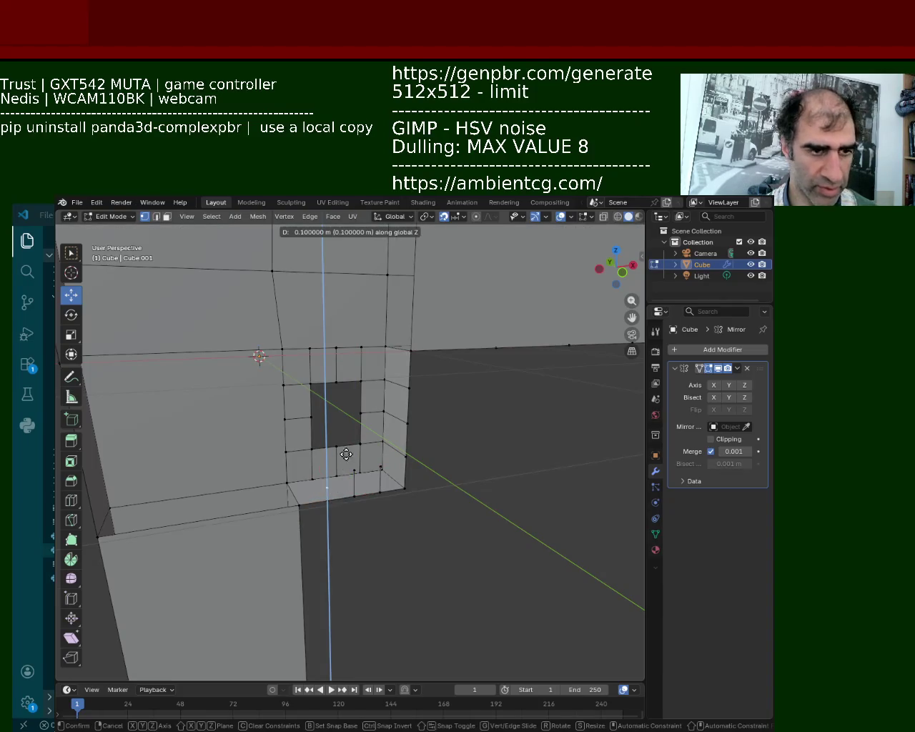
left_click(328, 443)
middle_click_drag(328, 443, 381, 472)
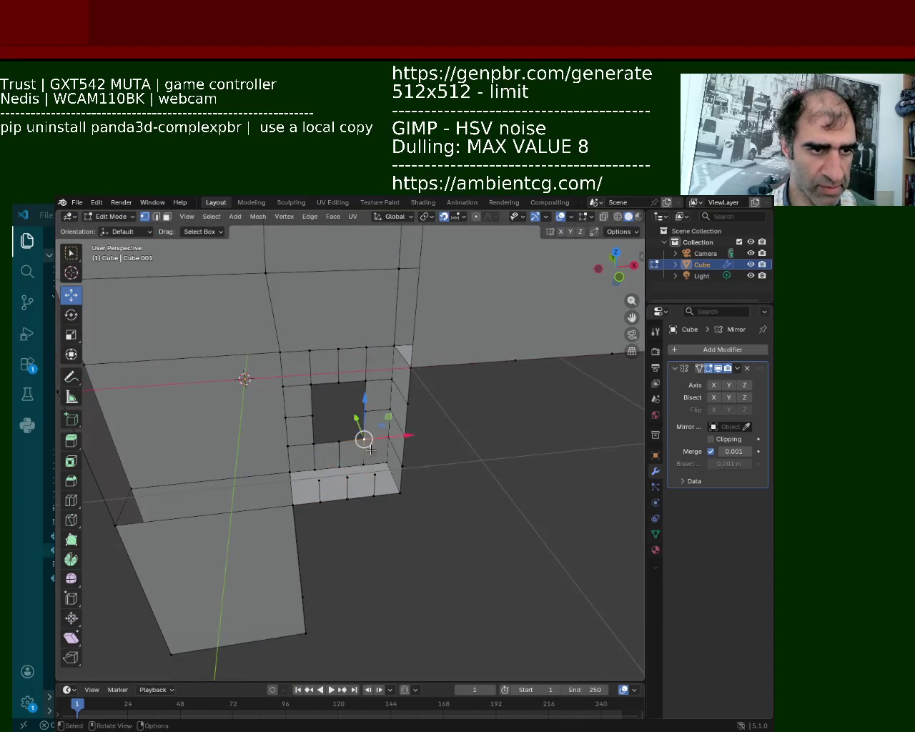
Lower the opening's lower-corner selection 0.1 m along Z with the gizmo arrow
left_click(313, 443)
left_click(344, 476)
mouse_move(344, 476)
middle_mouse_down()
mouse_move(311, 492)
mouse_move(429, 511)
mouse_move(402, 519)
mouse_move(372, 506)
middle_mouse_up()
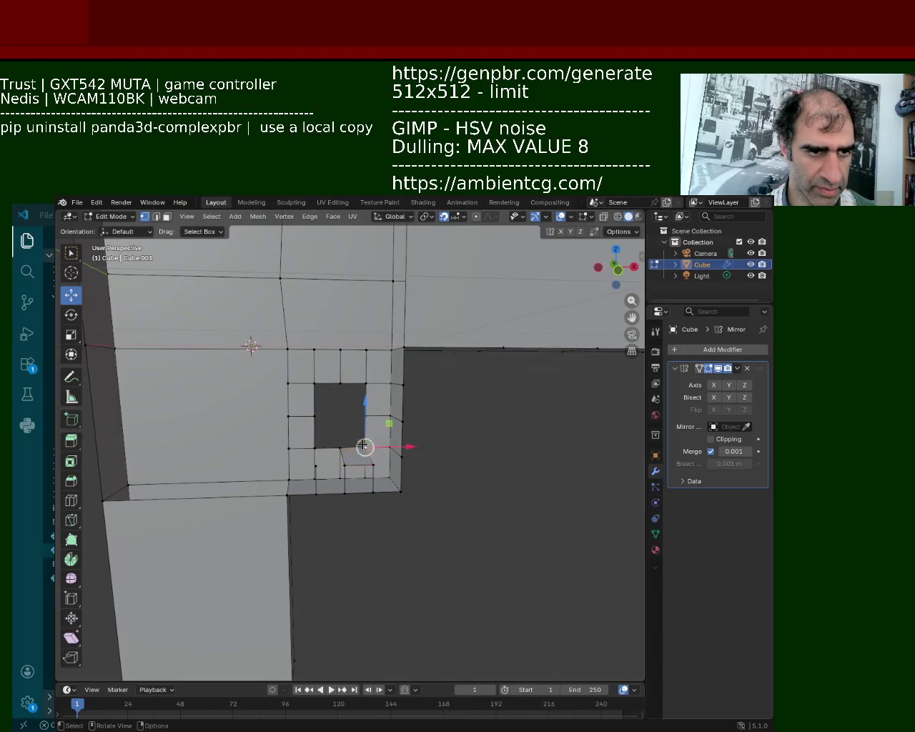
left_click_drag(366, 413, 367, 436)
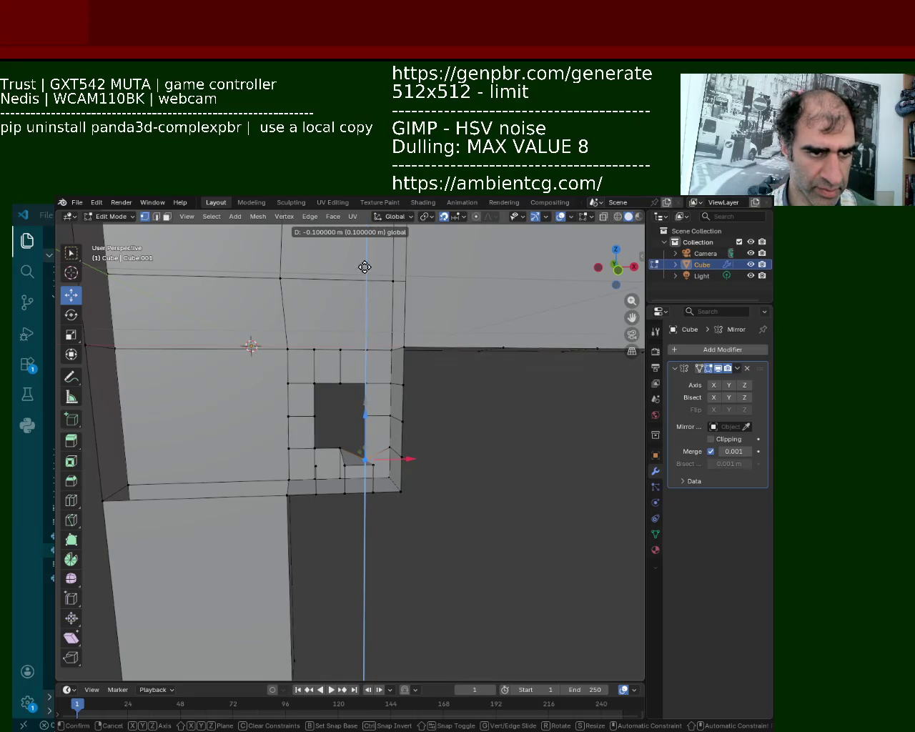
left_click_drag(360, 664, 386, 718)
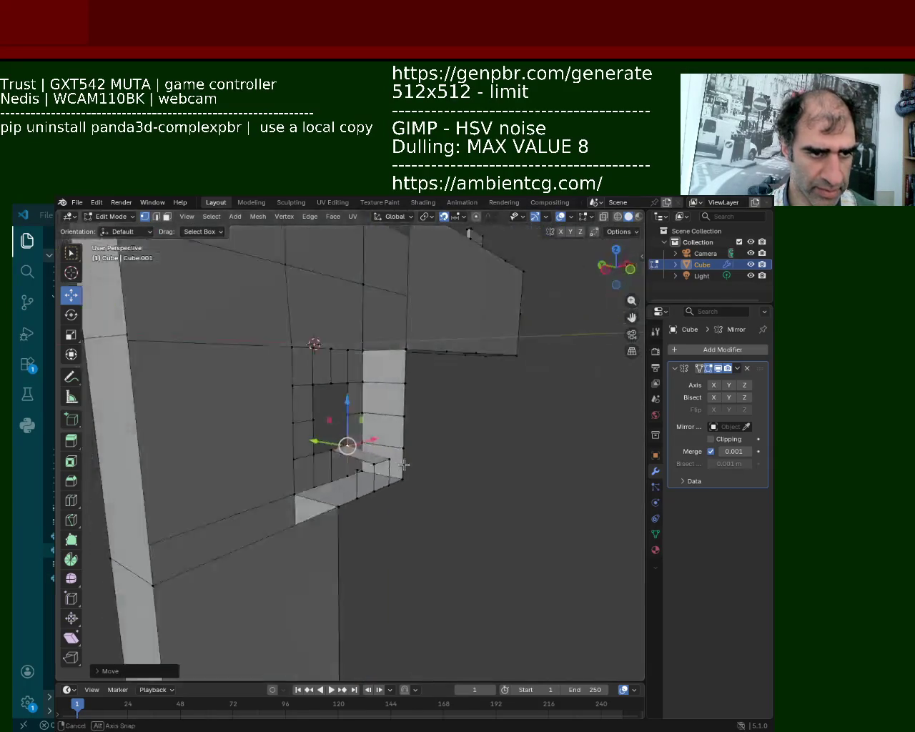
Move the selection vertically once more and select the small lower-right face
middle_click_drag(315, 476, 431, 453)
left_click_drag(384, 457, 389, 376)
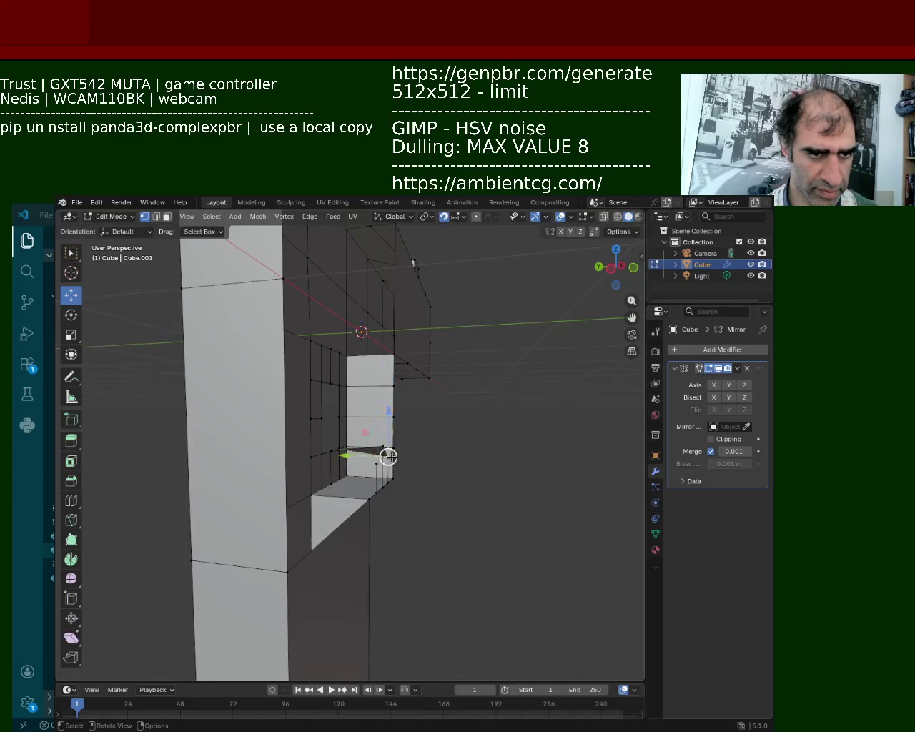
left_click_drag(390, 421, 388, 398)
mouse_move(388, 401)
middle_mouse_down()
mouse_move(376, 474)
mouse_move(333, 492)
mouse_move(337, 453)
middle_mouse_up()
left_click_drag(337, 453, 366, 456)
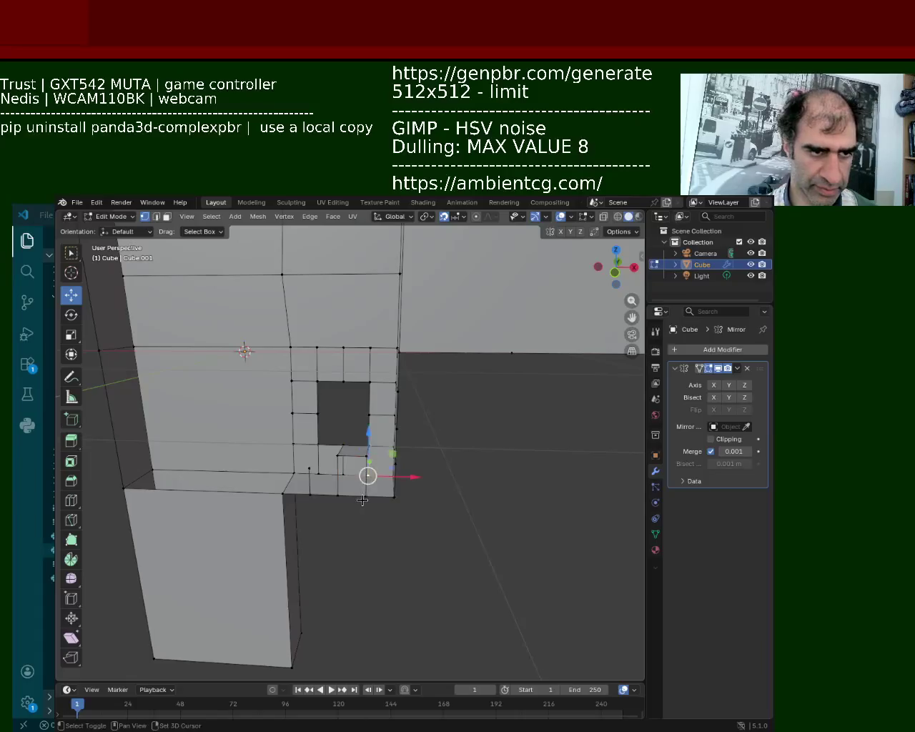
left_click(339, 466)
mouse_move(342, 506)
middle_mouse_down()
mouse_move(336, 520)
mouse_move(353, 537)
middle_mouse_up()
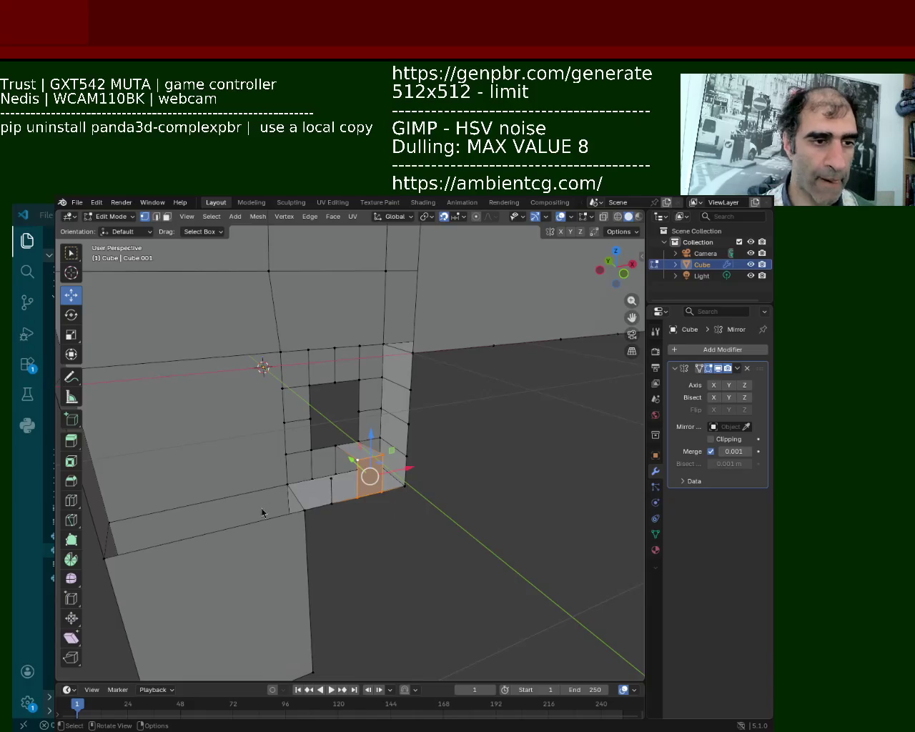
mouse_move(241, 550)
middle_mouse_down()
mouse_move(297, 479)
mouse_move(290, 465)
middle_mouse_up()
Move the small block below the opening vertically to align with the opening's lower edge
left_click(292, 461)
left_click(341, 501)
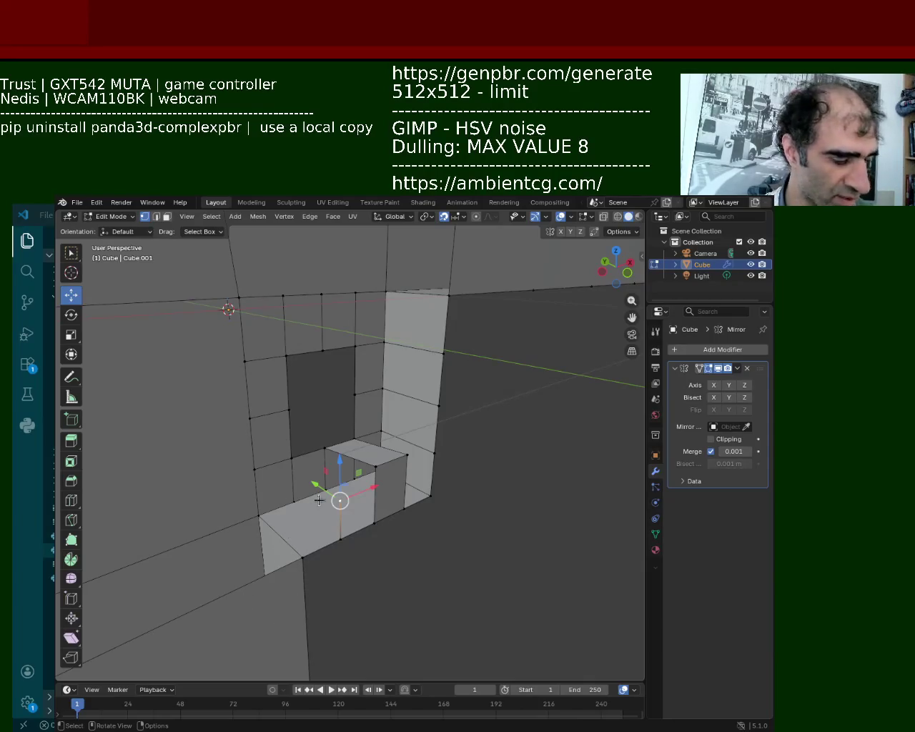
mouse_move(339, 468)
left_mouse_down()
mouse_move(348, 447)
mouse_move(340, 455)
left_mouse_up()
left_click_drag(336, 501, 335, 500)
Select the block's top face and front face vertices to check them
left_click(291, 457)
left_click(325, 447, "shift")
left_click(375, 466, "shift")
left_click(340, 479, "shift")
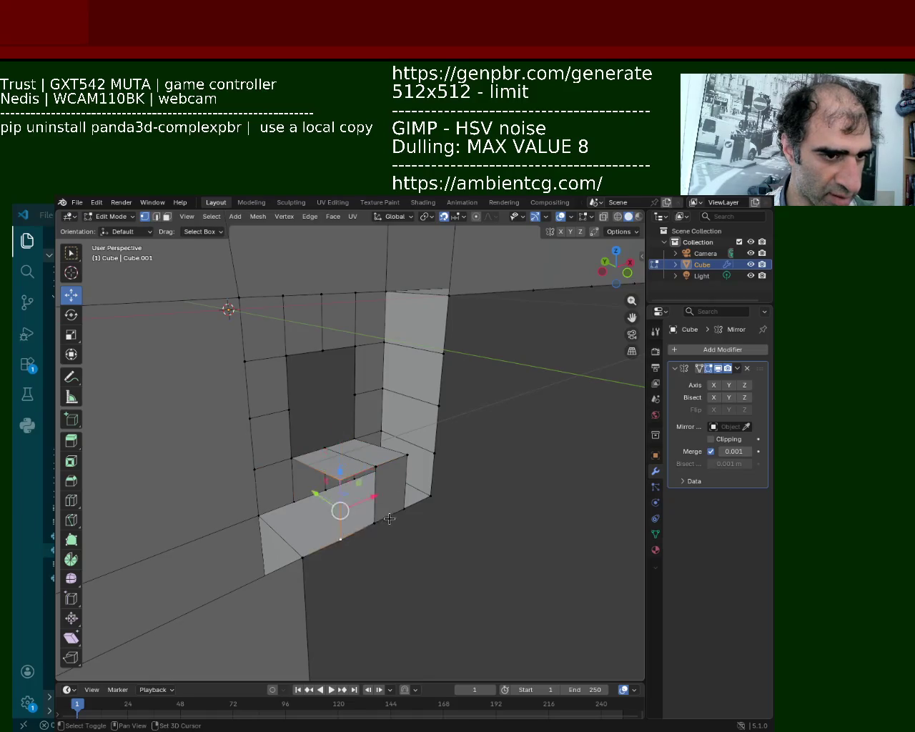
left_click(375, 466)
left_click(373, 523, "shift")
left_click(340, 538, "shift")
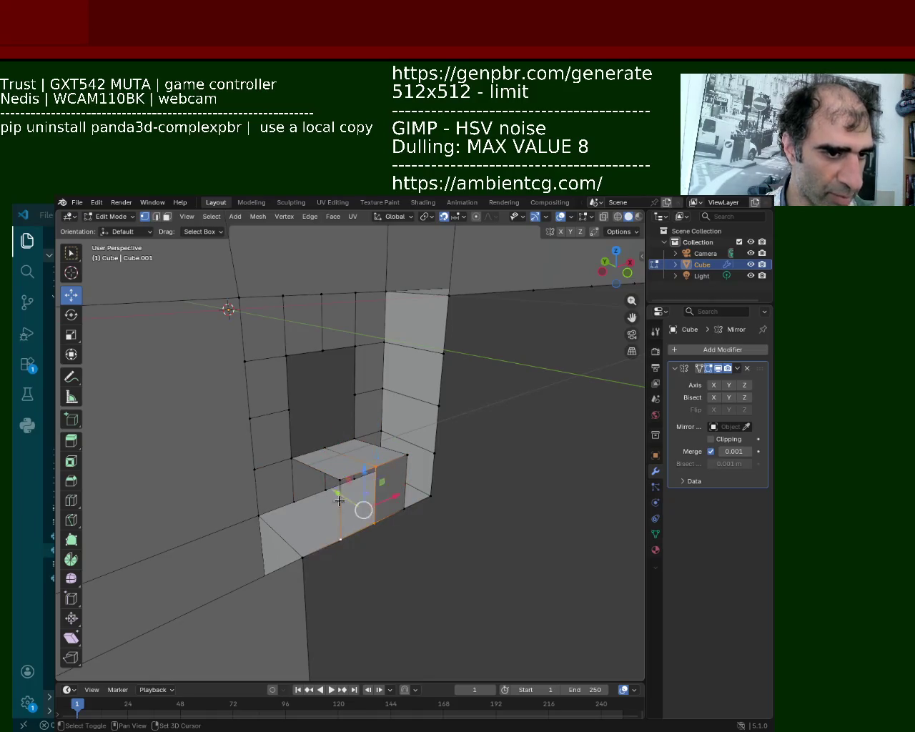
left_click(341, 479, "shift")
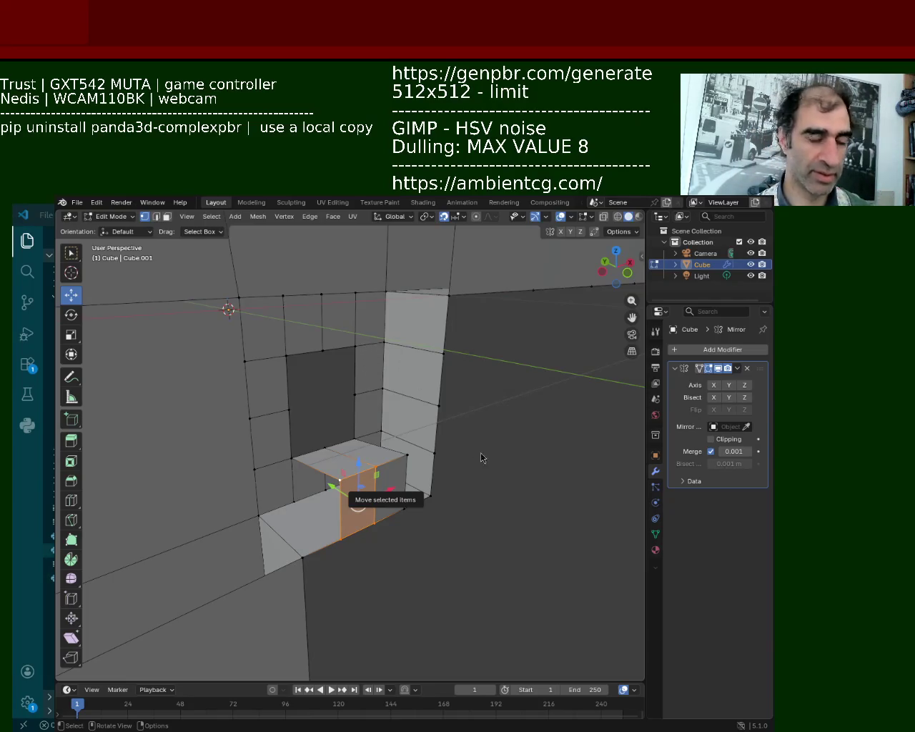
Select the lower-right inner side face of the block
middle_click_drag(319, 536, 315, 447)
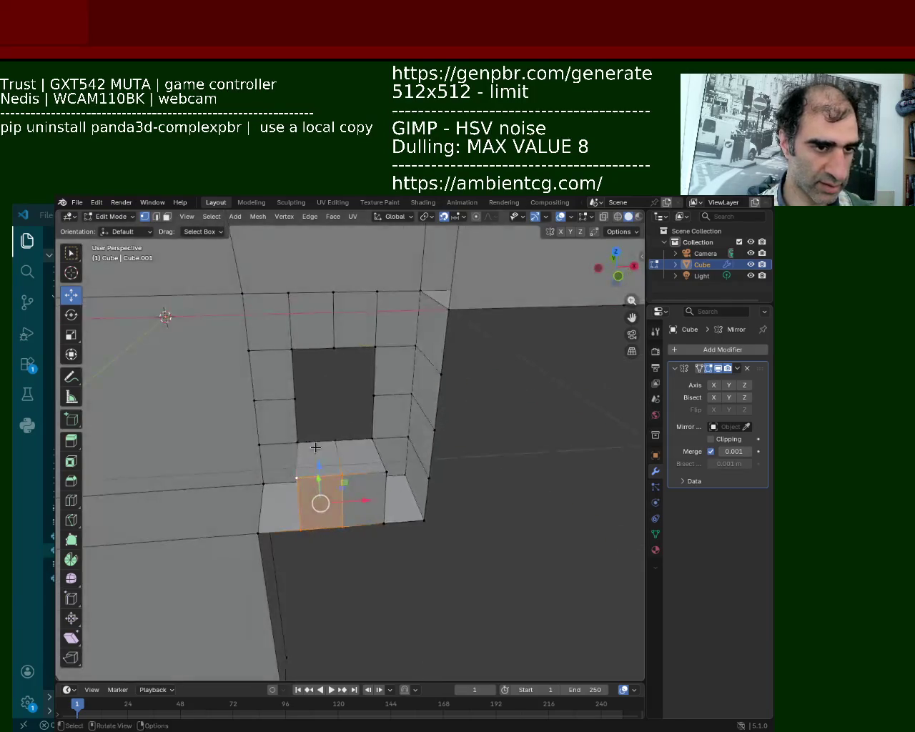
left_click(371, 437)
left_click(418, 460)
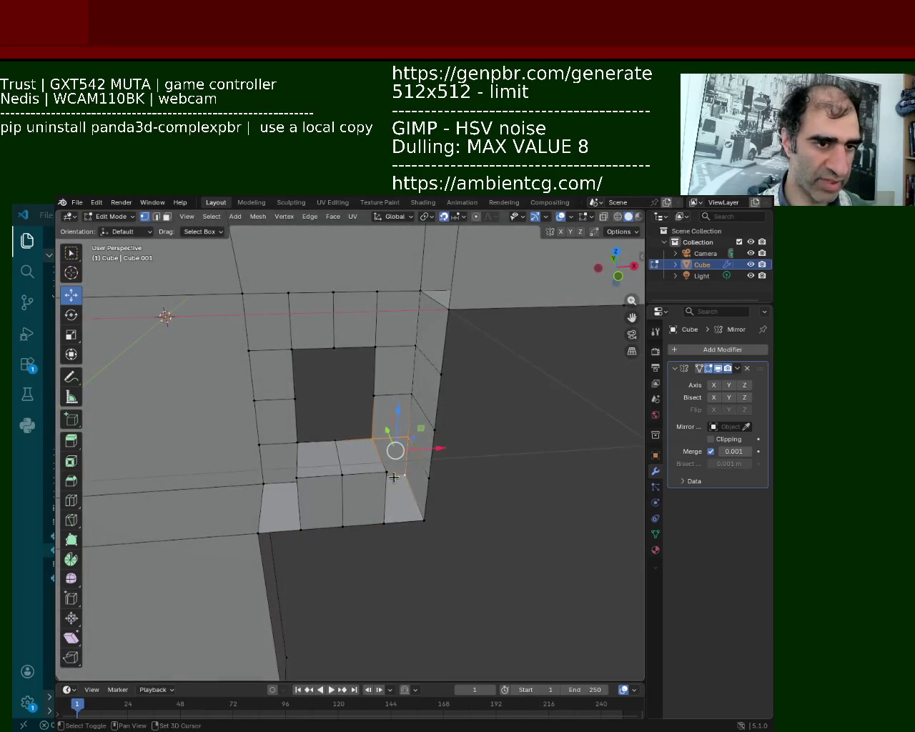
left_click(394, 476)
left_click(393, 436)
left_click(397, 457)
left_click(402, 475)
left_click(418, 518)
left_click(418, 518, "shift")
Select the vertices on the opening's lower edge, including the lower-left corner
middle_click_drag(278, 463, 258, 500)
left_click(284, 460)
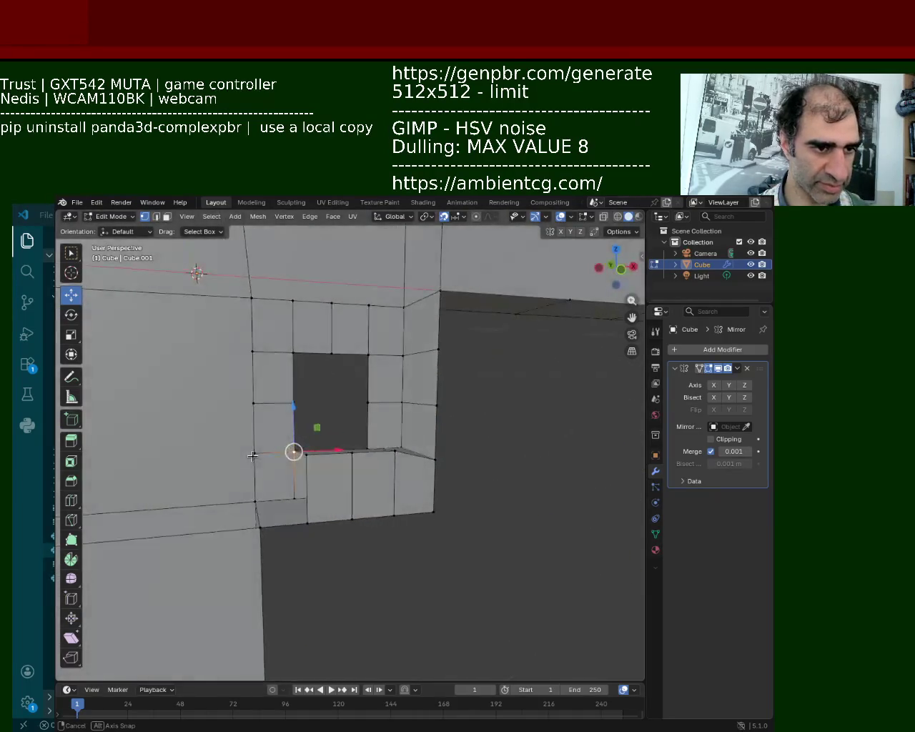
left_click(259, 526)
Raise the selected vertex 0.5 along Z
key("g")
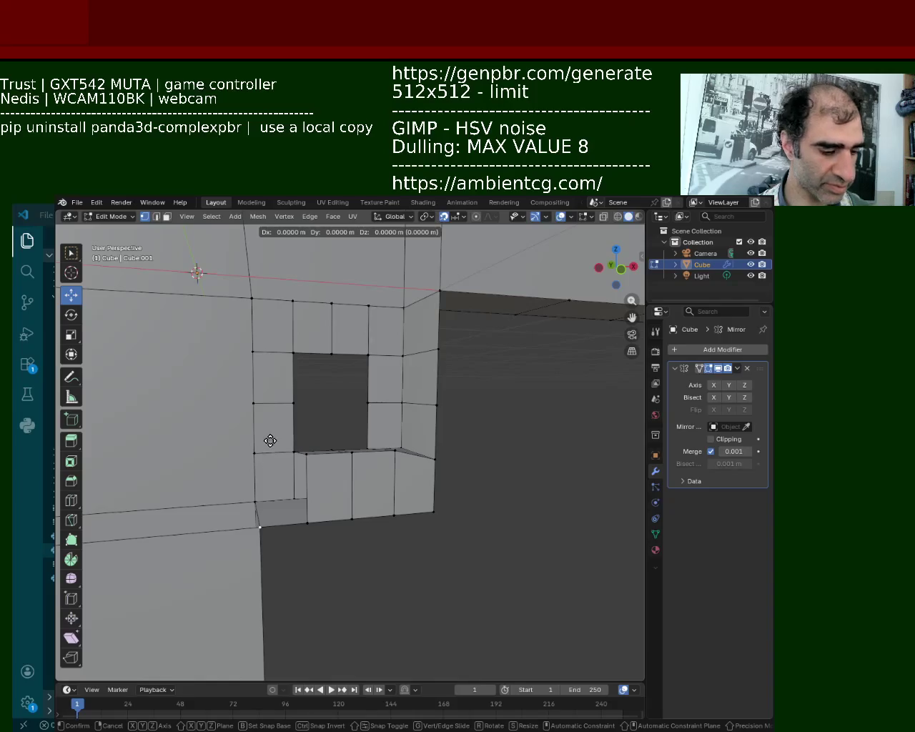
type("z")
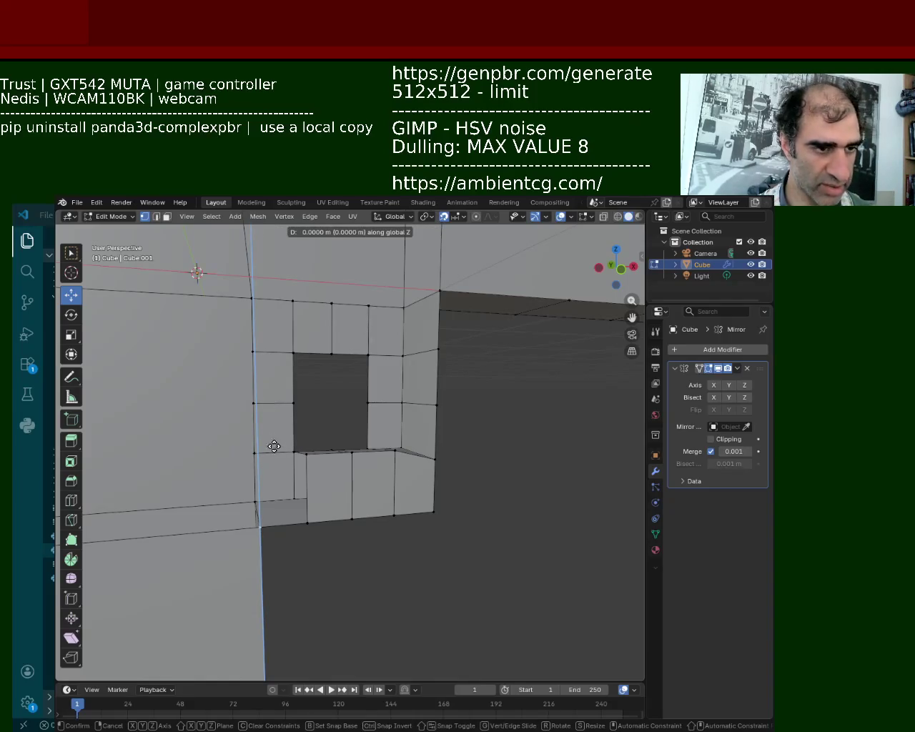
type("0.5")
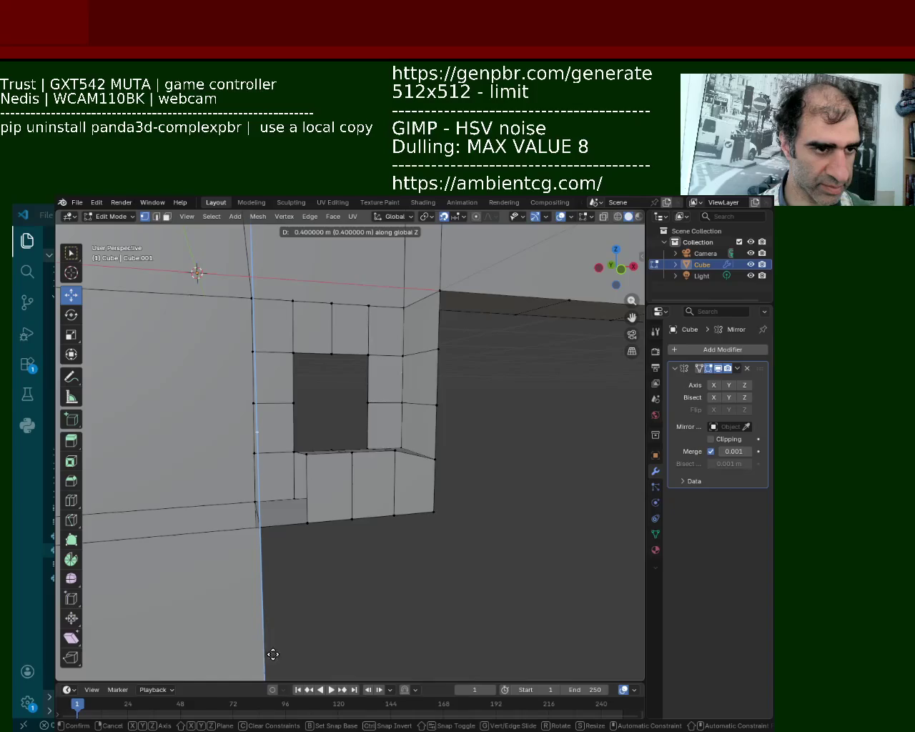
key("Return")
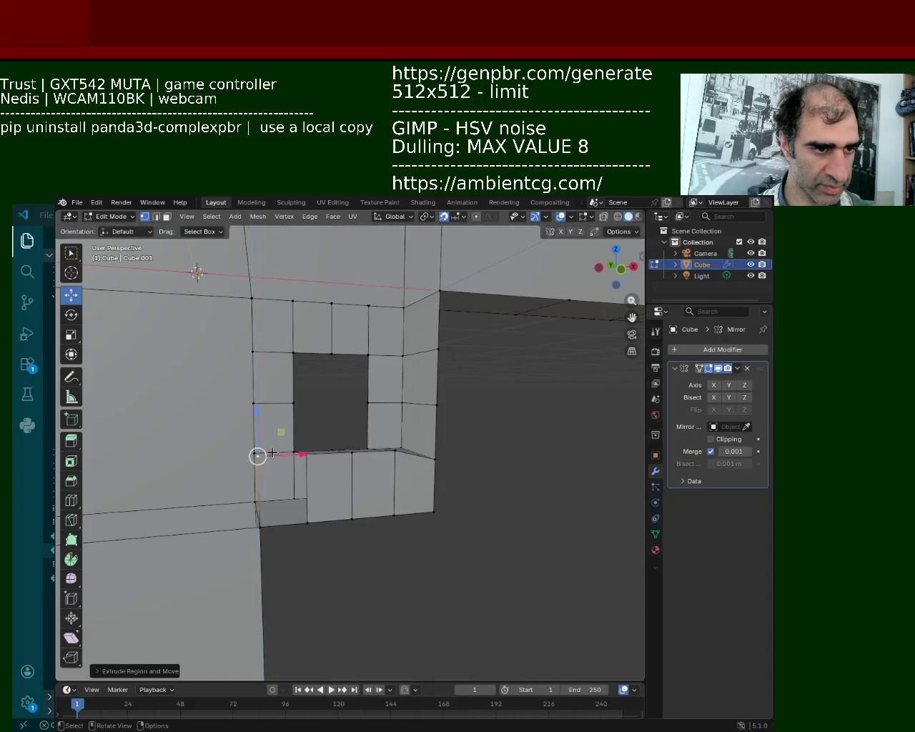
mouse_move(251, 493)
middle_mouse_down()
mouse_move(258, 478)
mouse_move(344, 491)
mouse_move(307, 464)
mouse_move(339, 443)
middle_mouse_up()
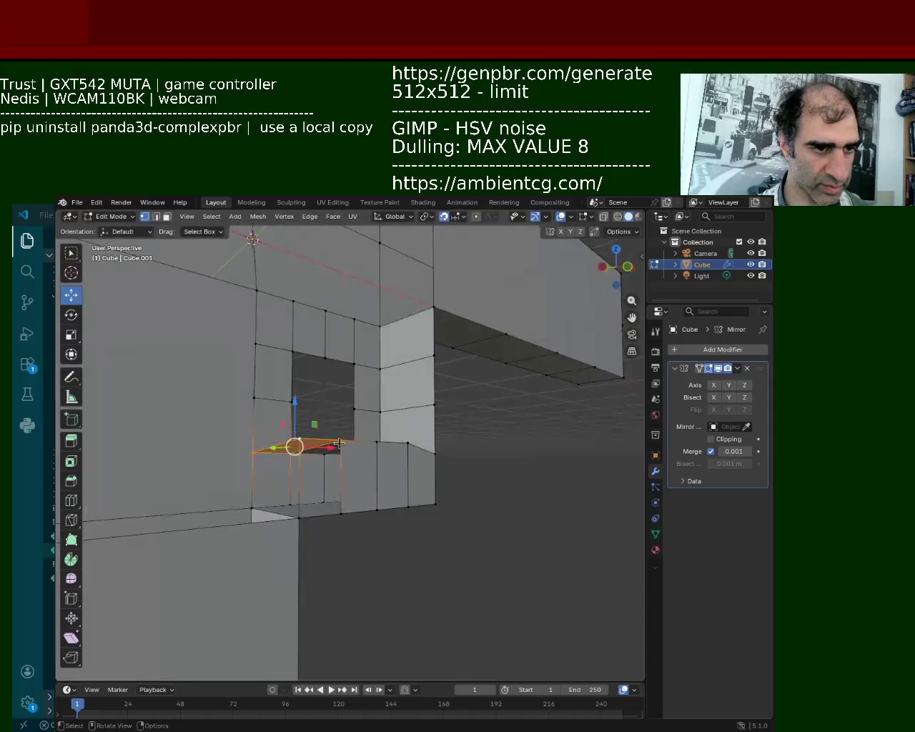
Select the faces below the opening, then switch to the corner point at the ledge's end
left_click(286, 452, "shift")
left_click(299, 437, "shift")
left_click(302, 519, "shift")
left_click(339, 445, "shift")
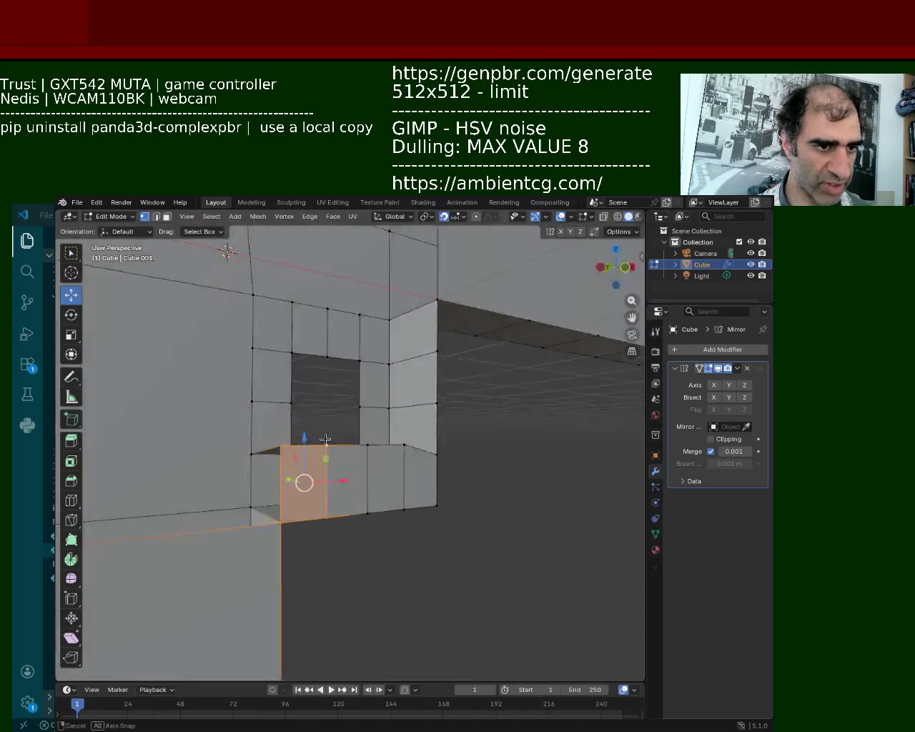
middle_click_drag(338, 444, 428, 461)
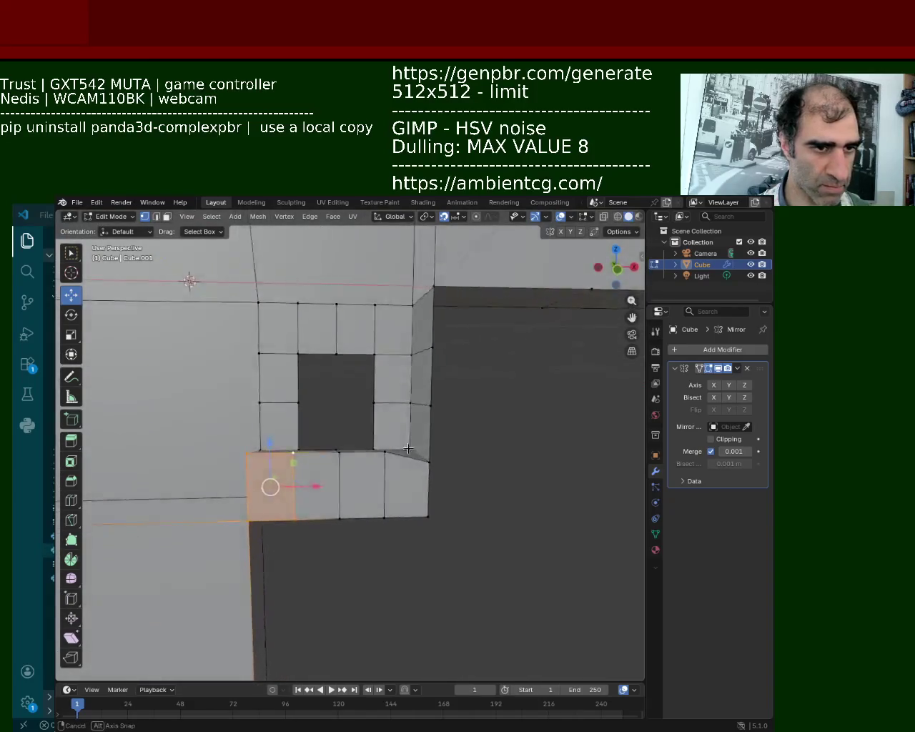
left_click(428, 461)
left_click(428, 461)
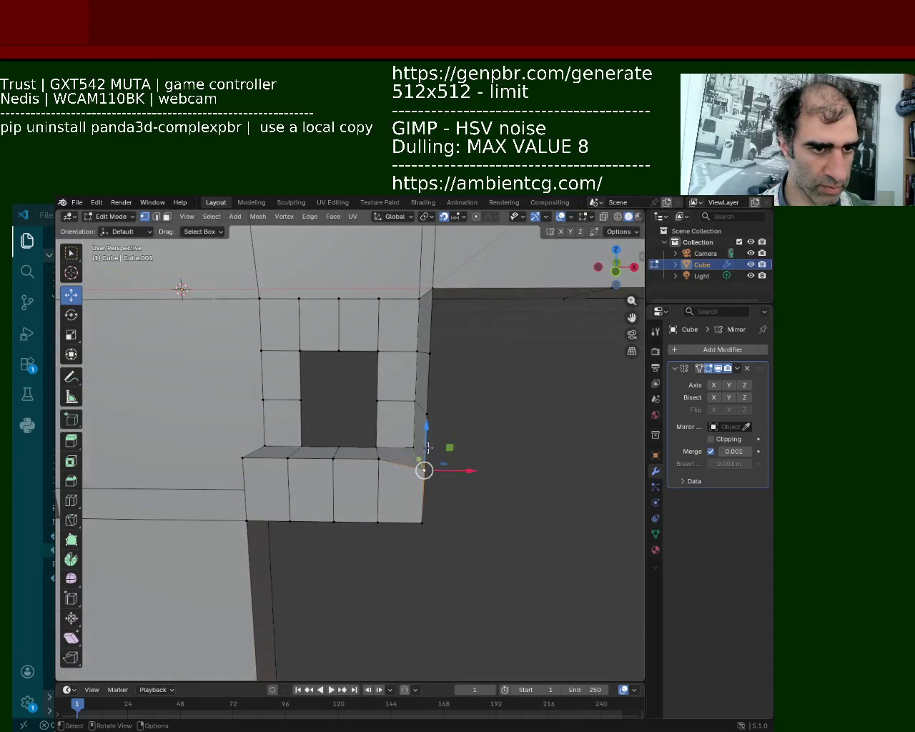
Raise the ledge corner point 0.1 m straight up and check it from another angle
key("g")
key("z")
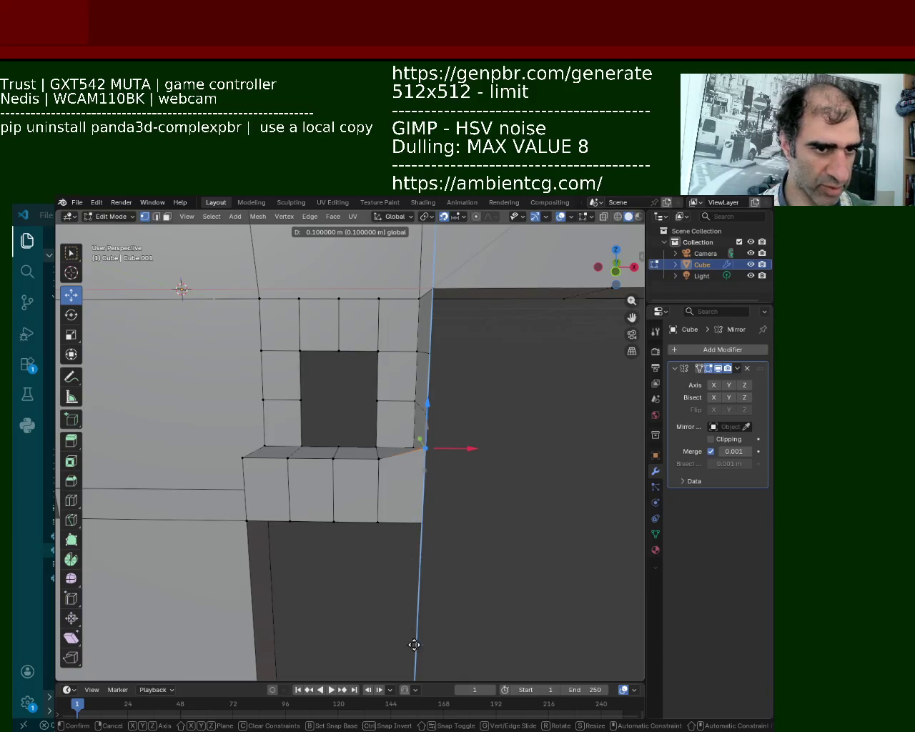
left_click(443, 305)
mouse_move(443, 305)
middle_mouse_down()
mouse_move(363, 414)
mouse_move(500, 453)
mouse_move(459, 408)
mouse_move(431, 317)
mouse_move(347, 301)
mouse_move(127, 317)
mouse_move(201, 316)
mouse_move(441, 485)
middle_mouse_up()
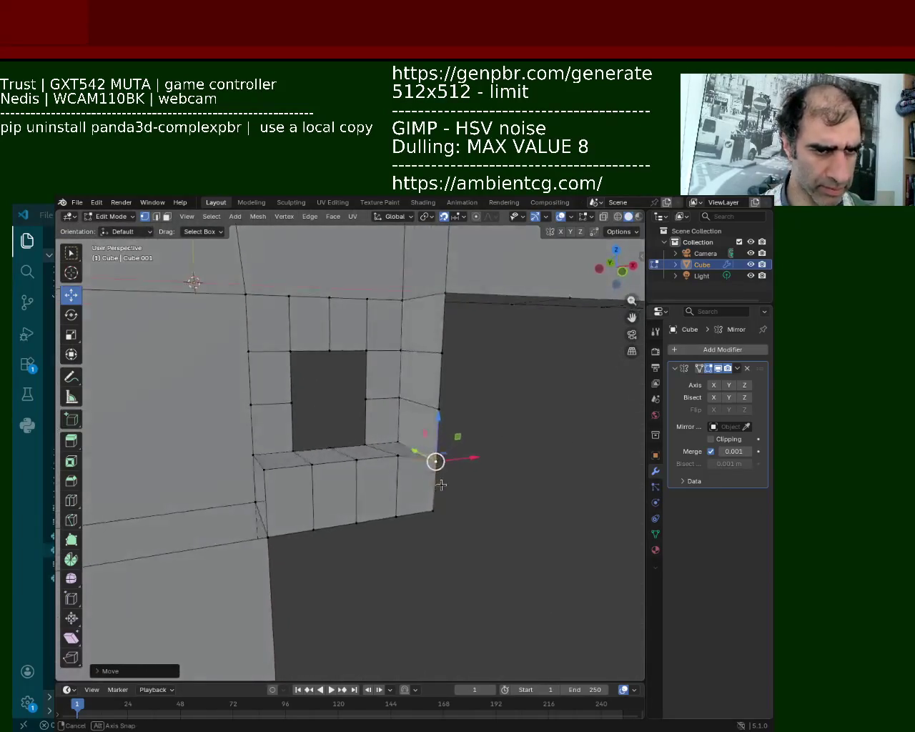
mouse_move(437, 427)
left_mouse_down()
mouse_move(434, 418)
mouse_move(435, 439)
left_mouse_up()
mouse_move(435, 439)
middle_mouse_down()
mouse_move(384, 422)
mouse_move(423, 419)
middle_mouse_up()
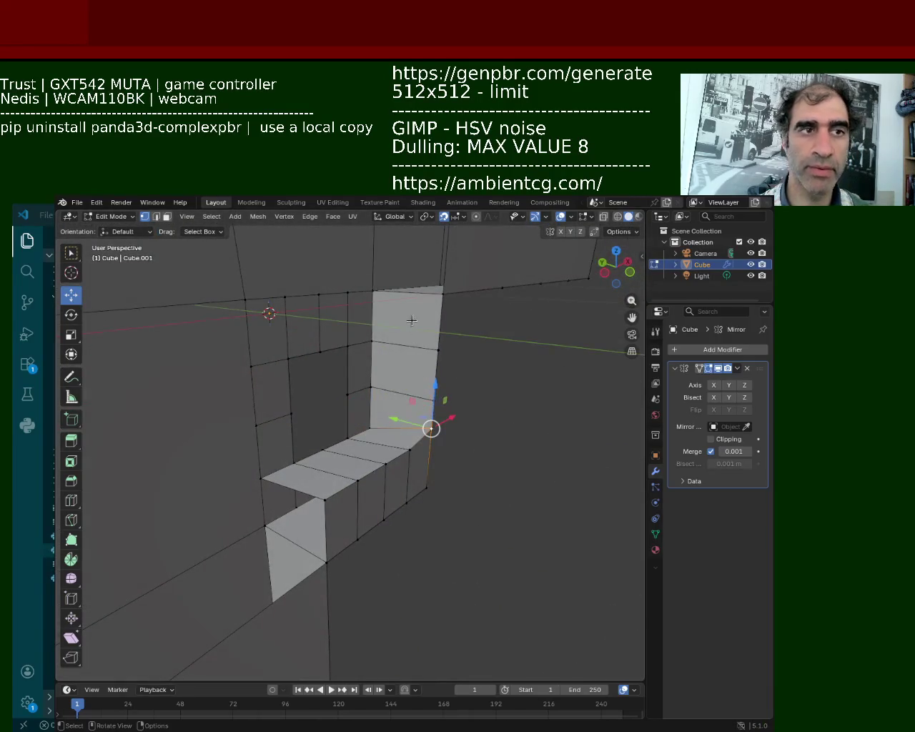
left_click(462, 216)
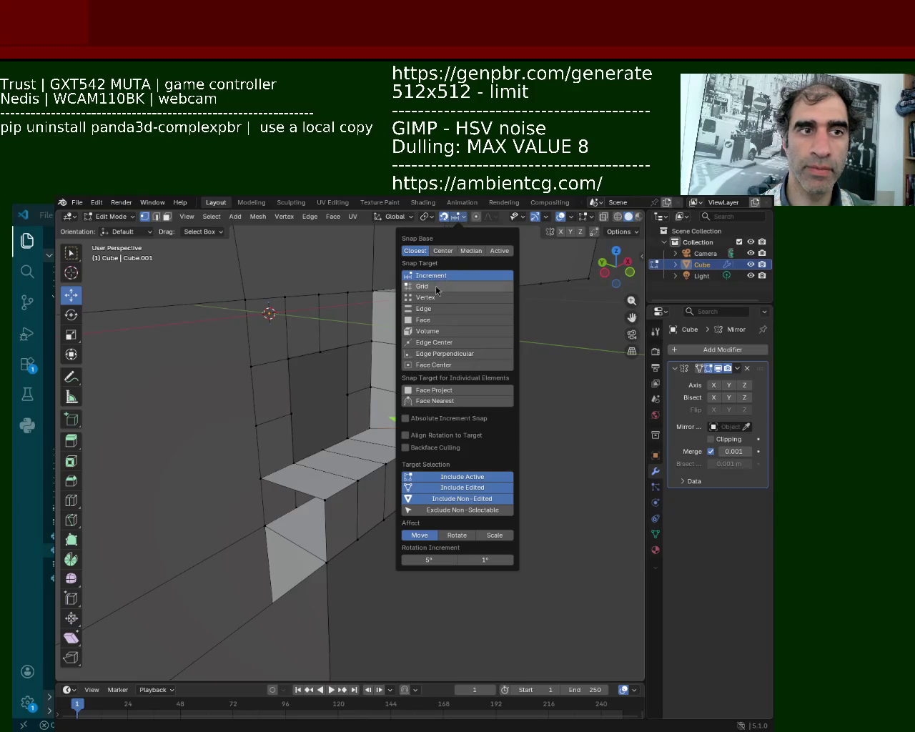
Switch snapping to the grid and raise the ledge points about 0.05 m vertically
left_click(428, 286)
left_click_drag(436, 391, 427, 435)
middle_click_drag(427, 435, 406, 465)
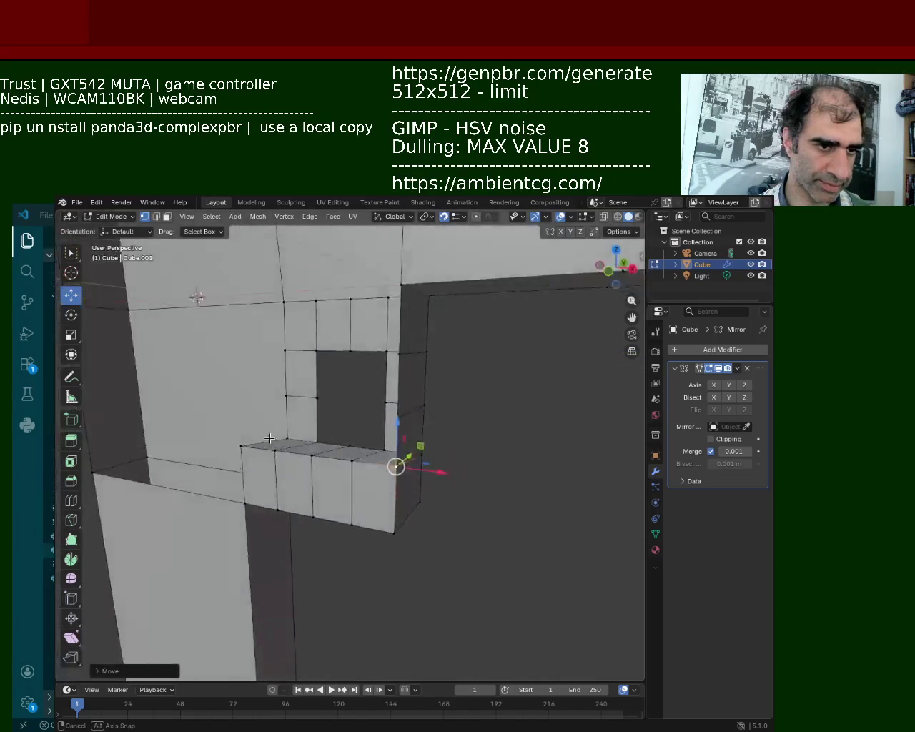
left_click(384, 457)
left_click_drag(387, 413, 386, 461)
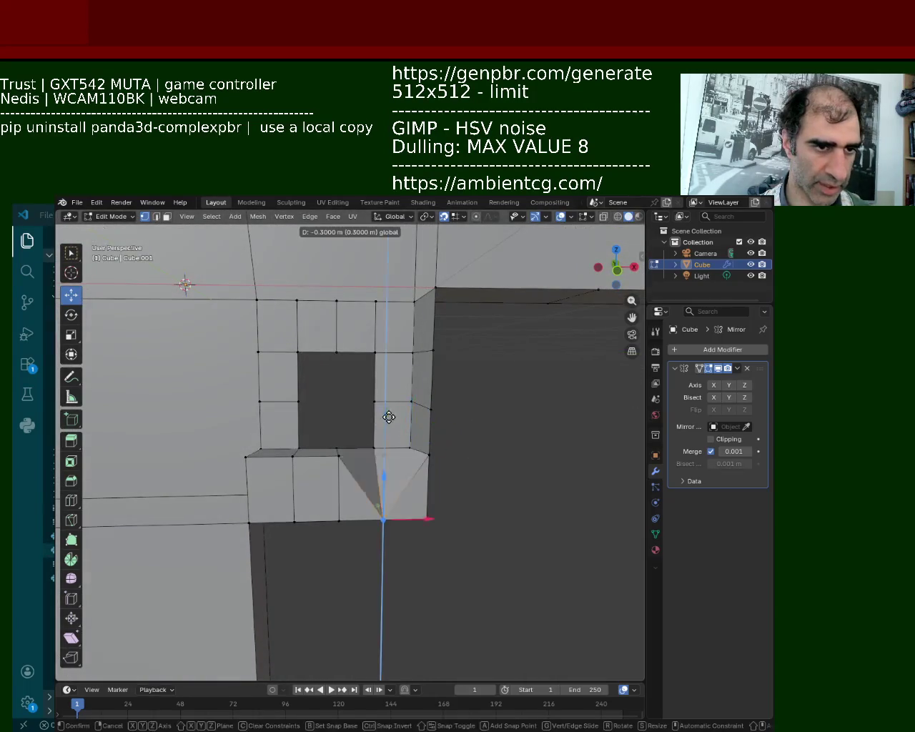
left_click(330, 466)
mouse_move(393, 472)
middle_mouse_down()
mouse_move(465, 542)
mouse_move(371, 467)
mouse_move(448, 496)
mouse_move(515, 467)
mouse_move(525, 451)
mouse_move(392, 476)
middle_mouse_up()
Try vertical moves on several ledge points, cancelling each and undoing a stray selection
left_click(361, 429)
key("g")
key("z")
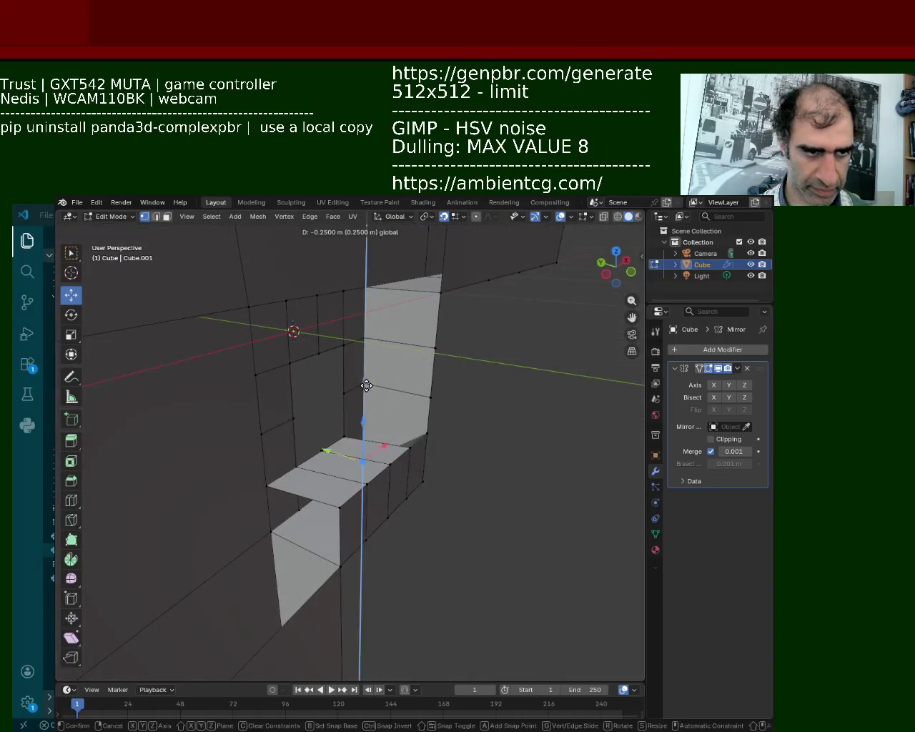
right_click(361, 427)
left_click(342, 429)
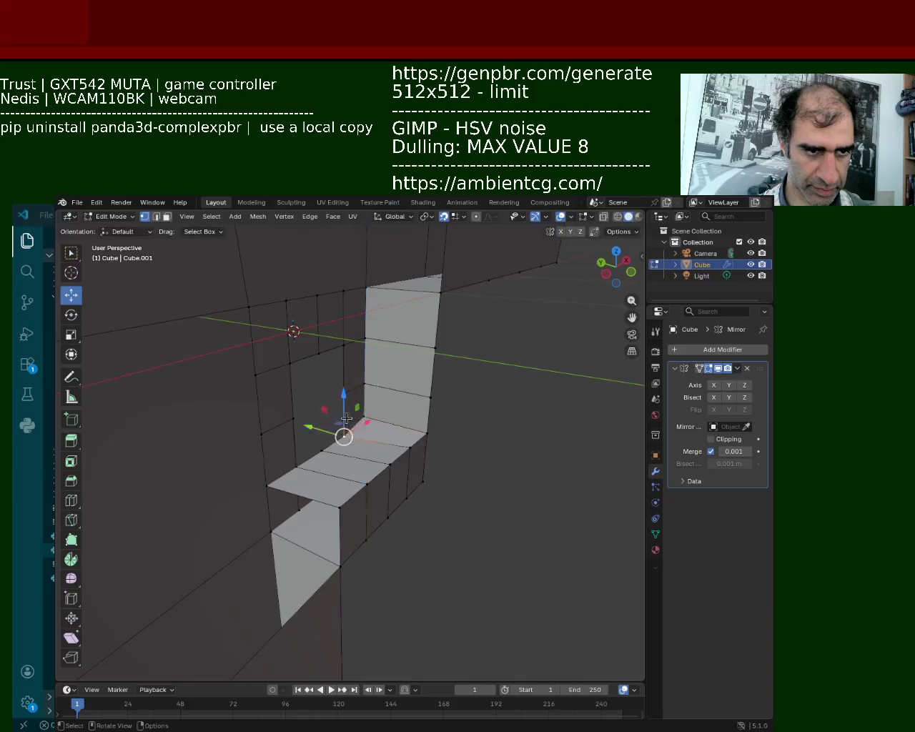
key("g")
key("z")
right_click(341, 428)
left_click(321, 448)
key("g")
key("z")
right_click(319, 421)
key("g")
key("z")
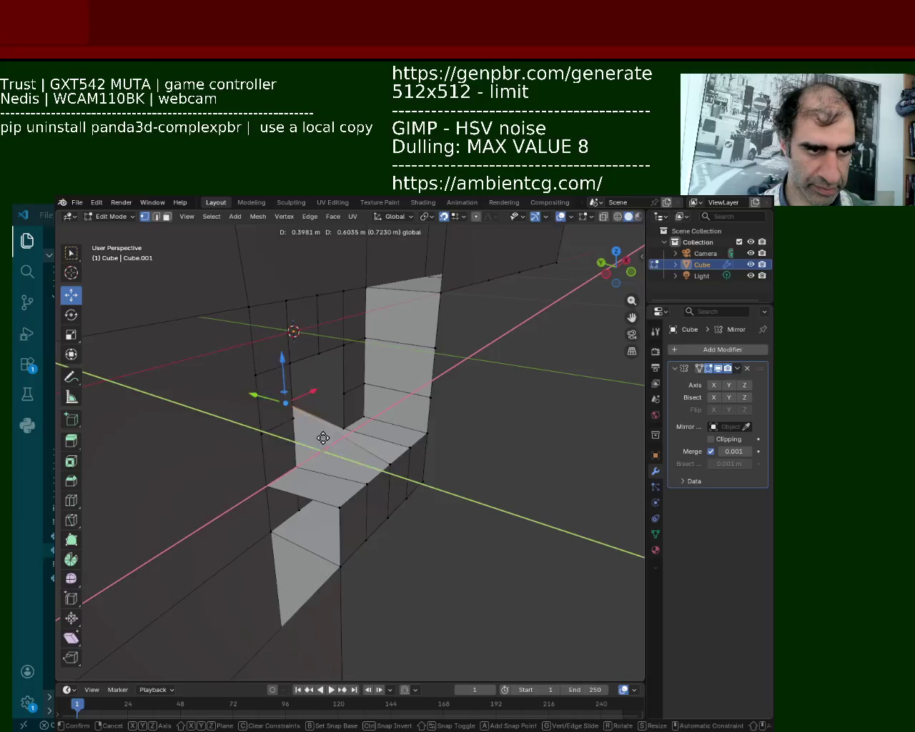
right_click(322, 433)
left_click(427, 431)
key("ctrl+z")
Raise two ledge points along Z to their new heights
key("g")
key("z")
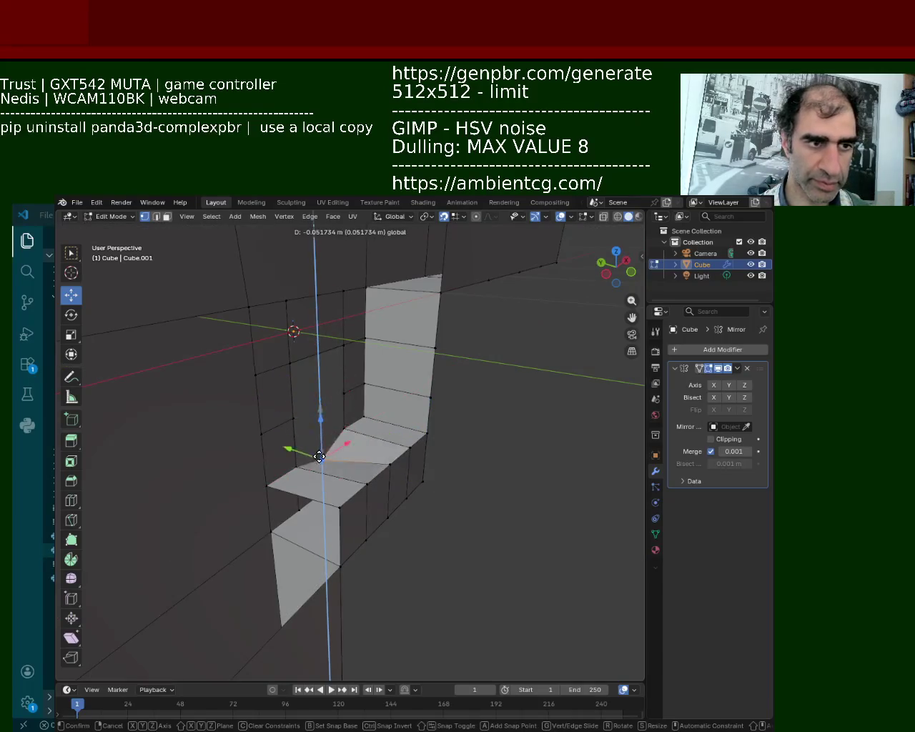
key("z")
key("shift+z")
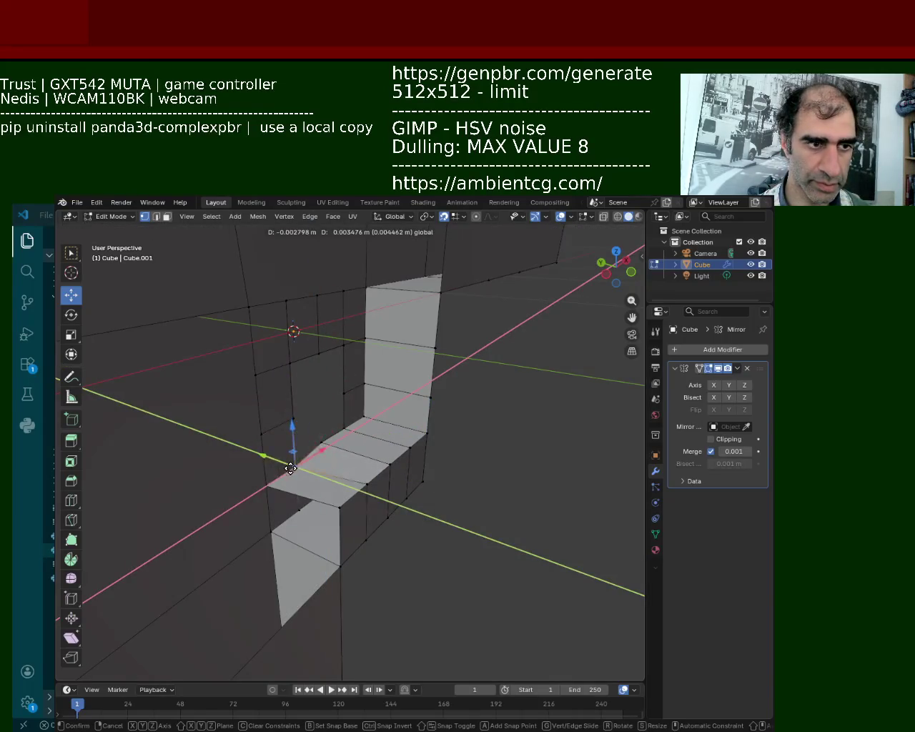
key("z")
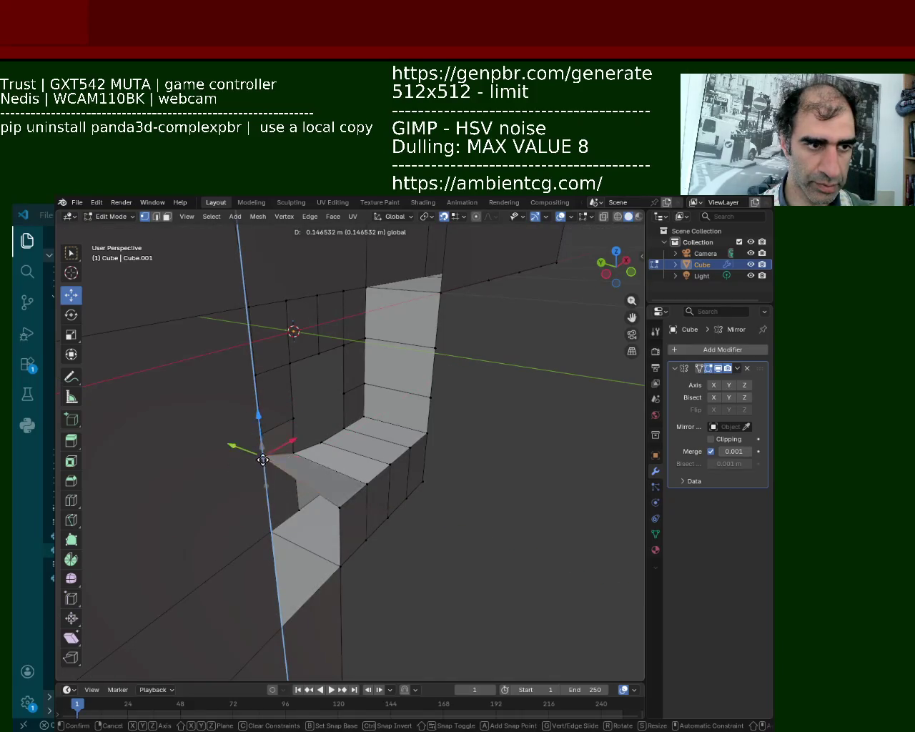
left_click(263, 469)
key("g")
key("z")
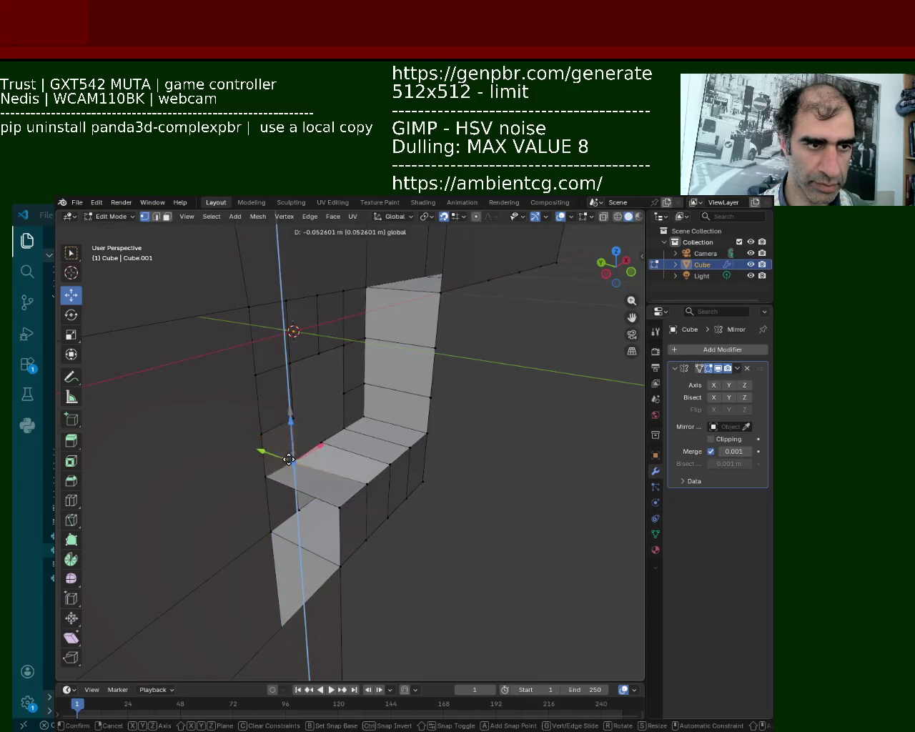
left_click(293, 458)
mouse_move(293, 458)
middle_mouse_down()
mouse_move(358, 453)
mouse_move(400, 464)
middle_mouse_up()
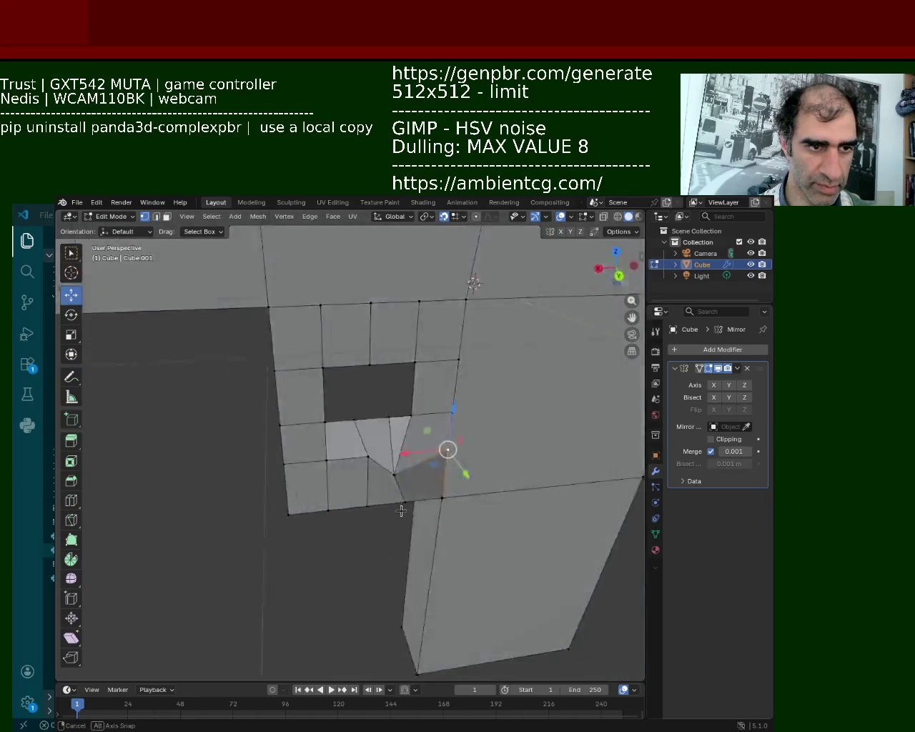
scroll(400, 465, "down", 3)
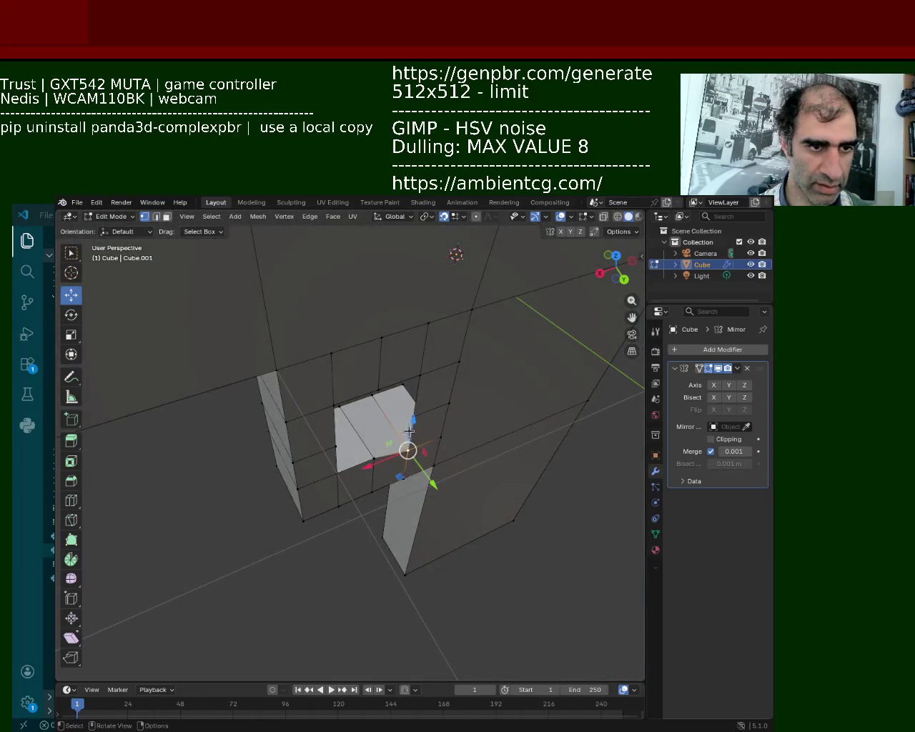
Shift the chosen faces and another part of the opening slightly along Z
key("g")
key("z")
left_click(393, 453)
scroll(393, 453, "up", 4)
mouse_move(353, 415)
middle_mouse_down()
mouse_move(500, 407)
mouse_move(557, 390)
mouse_move(307, 458)
mouse_move(376, 461)
middle_mouse_up()
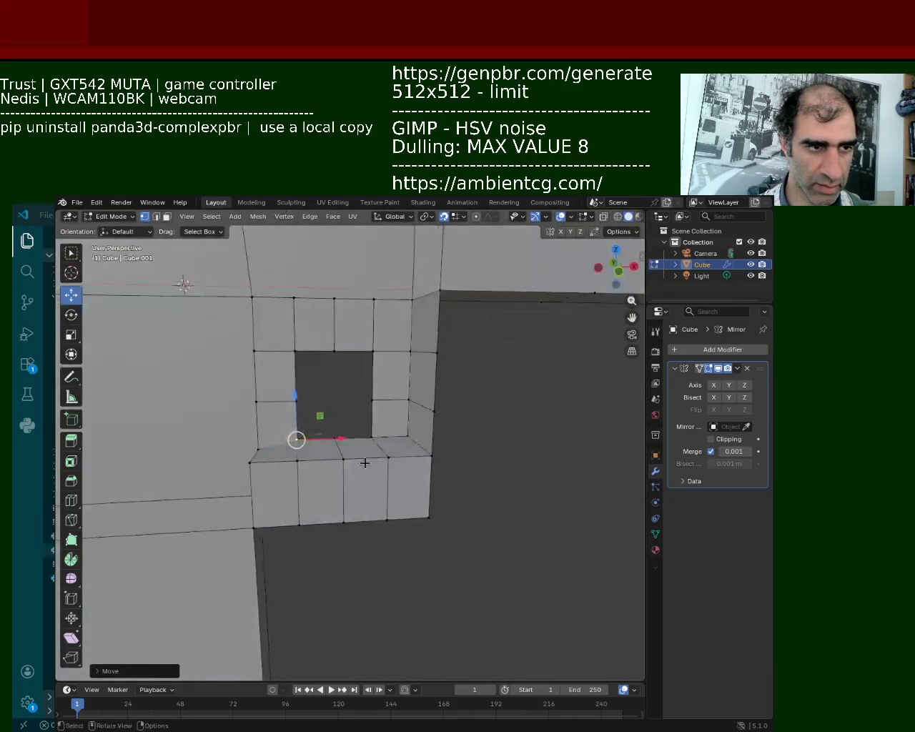
key("g")
key("z")
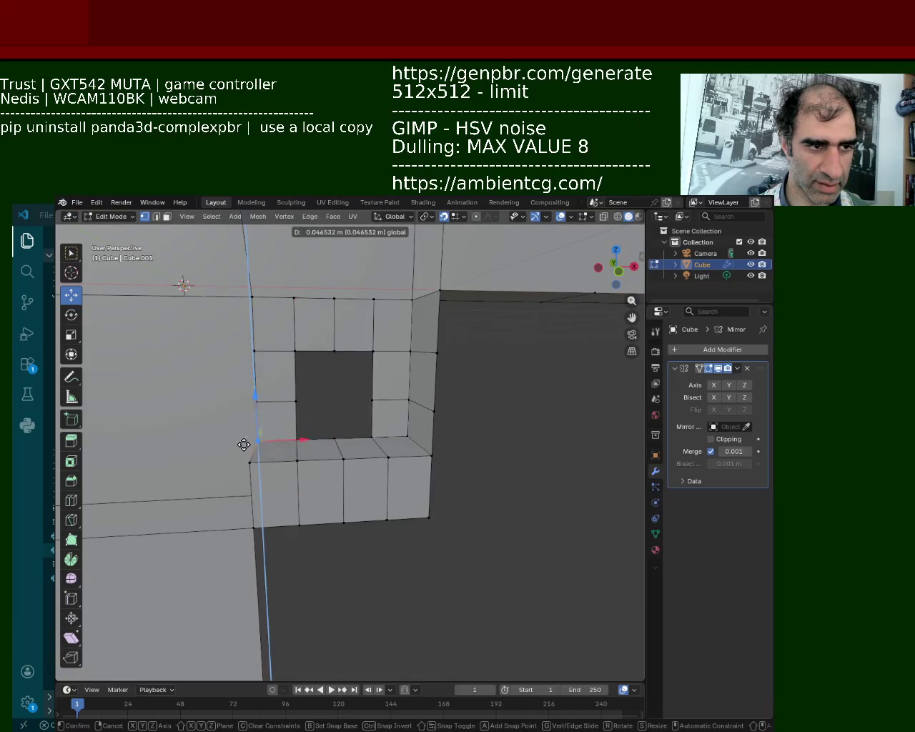
left_click(244, 445)
mouse_move(244, 444)
middle_mouse_down()
mouse_move(336, 476)
mouse_move(384, 466)
mouse_move(341, 431)
mouse_move(347, 462)
mouse_move(329, 488)
mouse_move(281, 458)
middle_mouse_up()
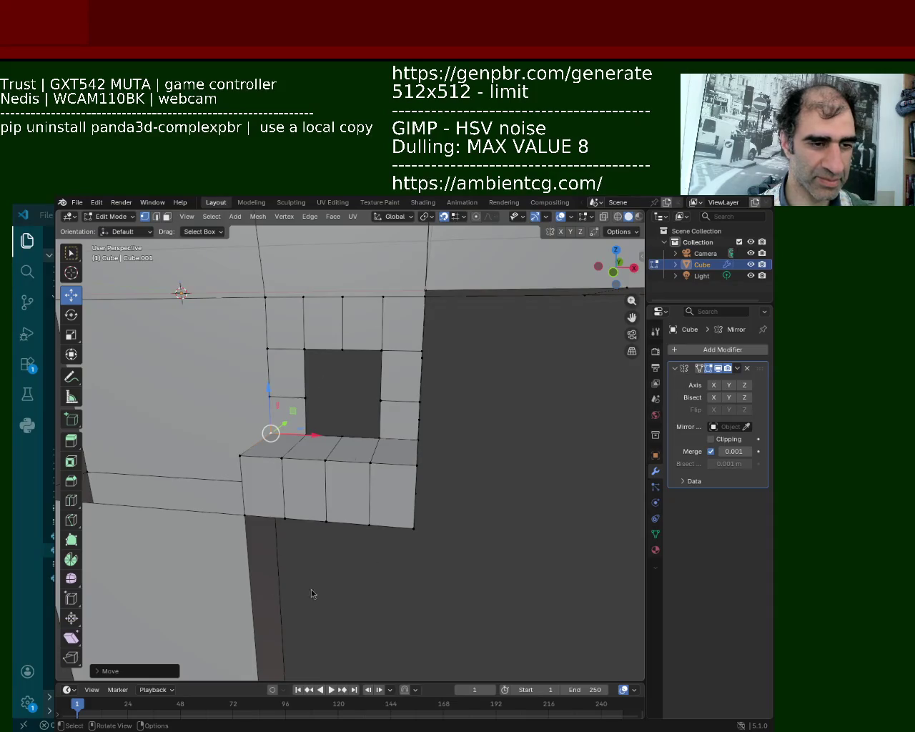
mouse_move(253, 555)
middle_mouse_down()
mouse_move(337, 463)
mouse_move(272, 474)
mouse_move(286, 468)
mouse_move(524, 447)
mouse_move(567, 464)
mouse_move(555, 445)
mouse_move(422, 461)
mouse_move(483, 459)
mouse_move(419, 470)
mouse_move(358, 457)
mouse_move(393, 463)
middle_mouse_up()
Raise the trigger-guard edge 0.8 m along Z
key("g")
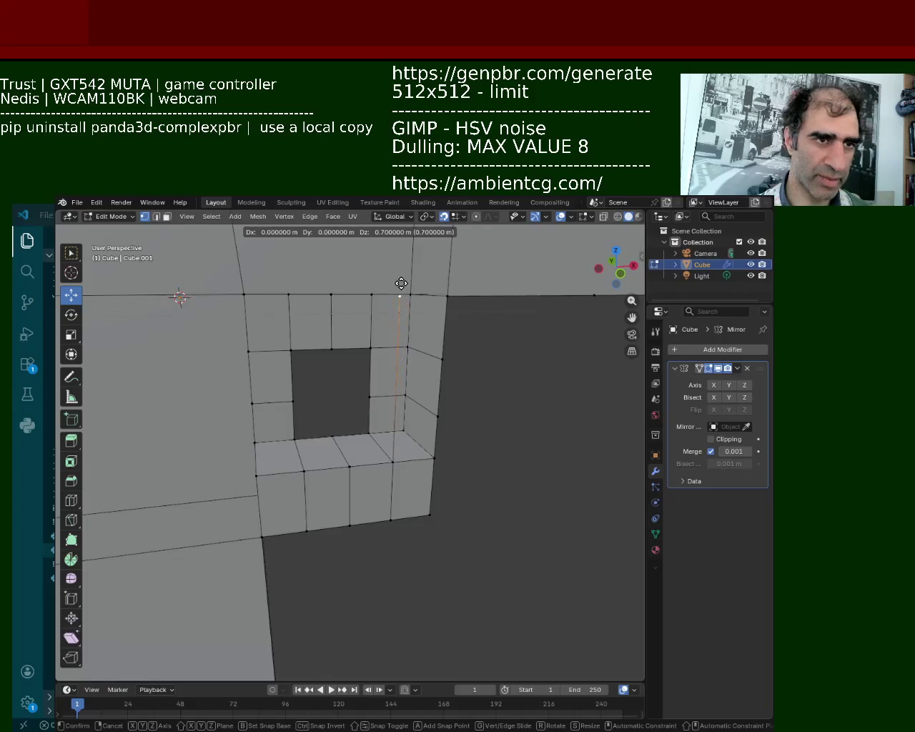
key("z")
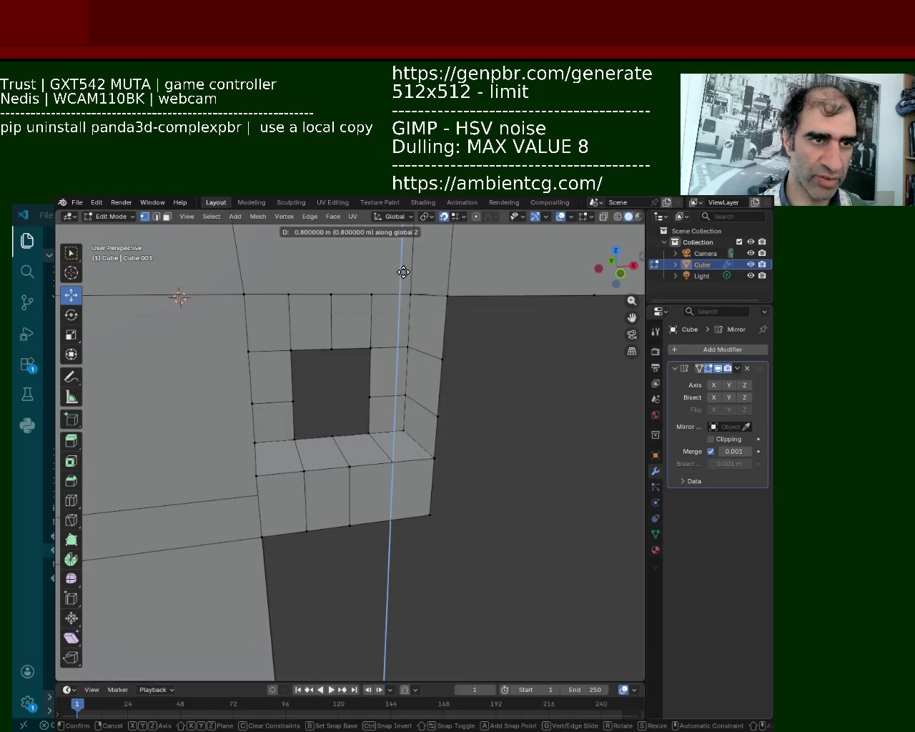
left_click(399, 302)
middle_click_drag(398, 302, 382, 361)
Subdivide the selected edges twice from the Ctrl+E edge menu
key("ctrl+e")
left_click(404, 404)
mouse_move(445, 435)
middle_mouse_down()
mouse_move(498, 379)
mouse_move(417, 384)
middle_mouse_up()
key("ctrl+e")
key("ctrl+e")
left_click(354, 481)
mouse_move(354, 481)
middle_mouse_down()
mouse_move(479, 402)
mouse_move(427, 426)
mouse_move(365, 399)
middle_mouse_up()
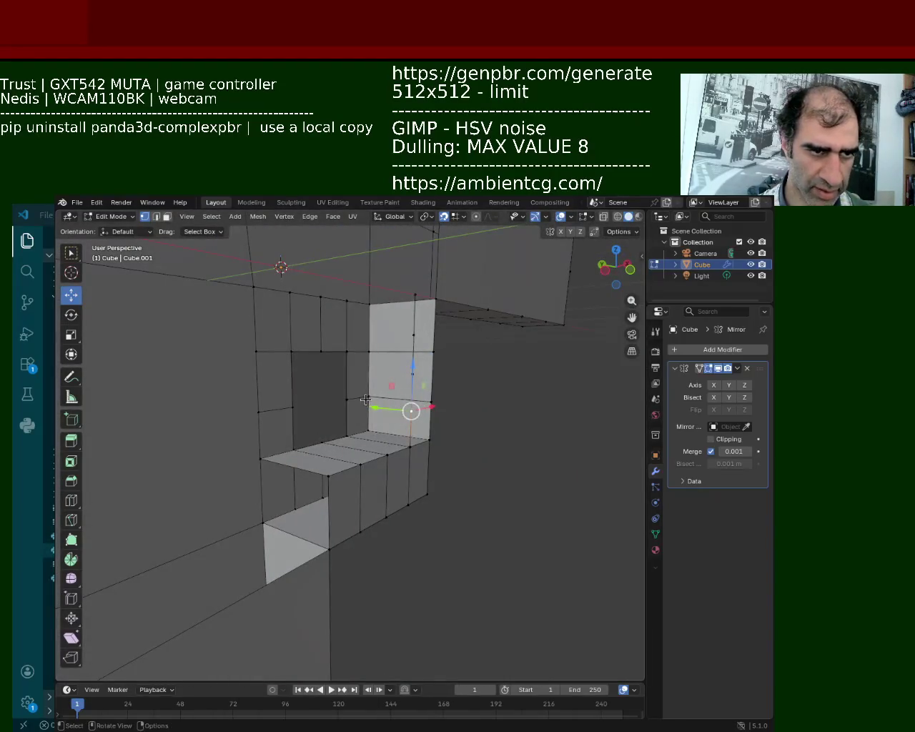
Select the small faces below the opening and nudge one edge of the tall strip vertically
left_click(341, 398, "shift")
left_click(432, 400, "shift")
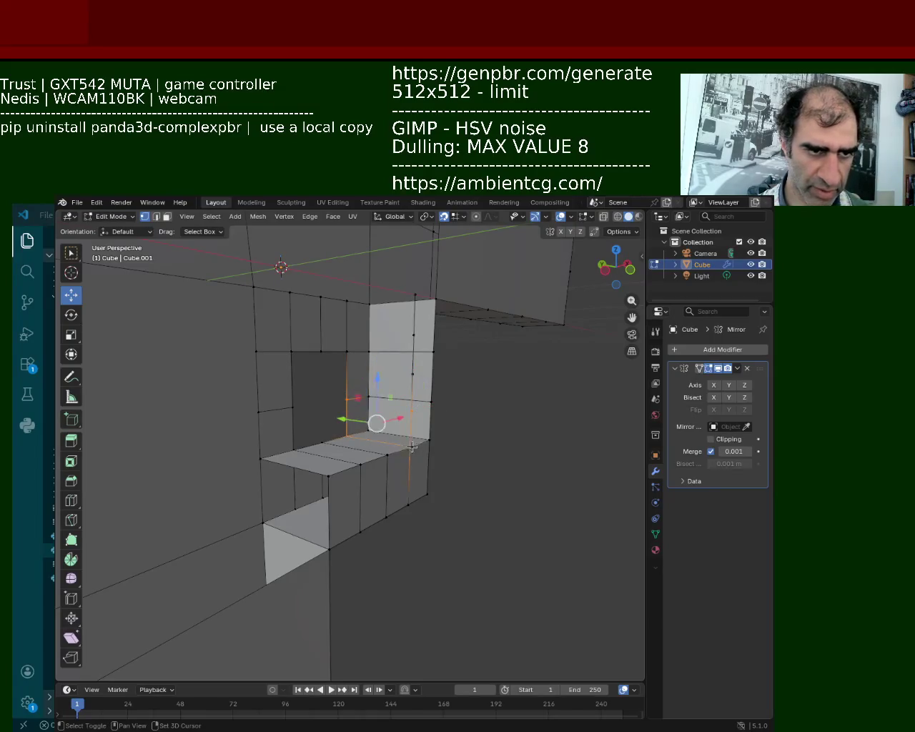
left_click(414, 410)
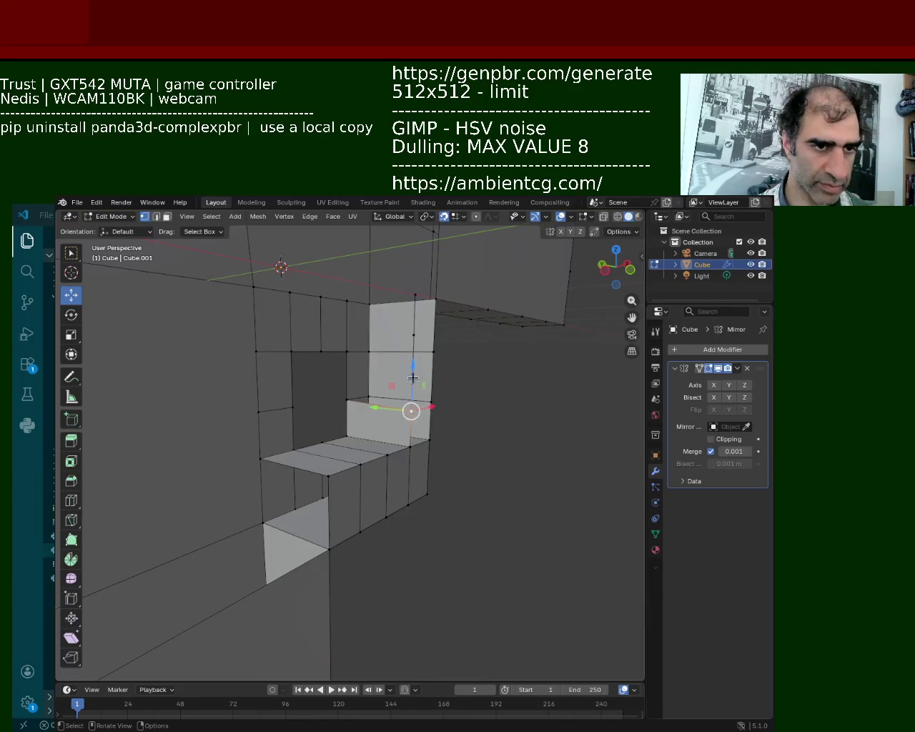
left_click_drag(413, 377, 355, 421)
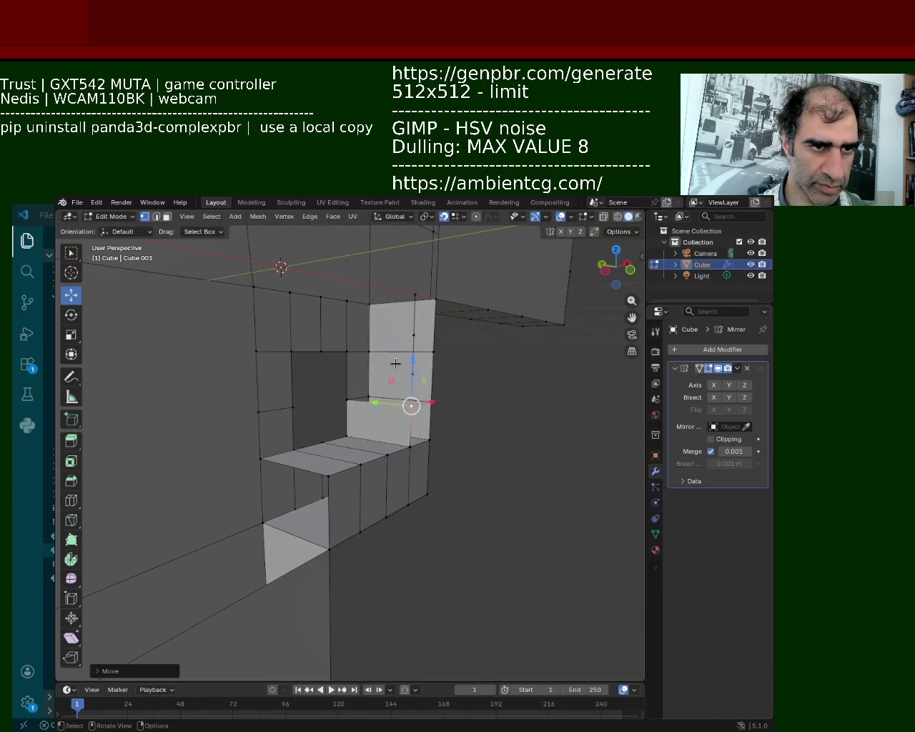
middle_click_drag(395, 363, 397, 368)
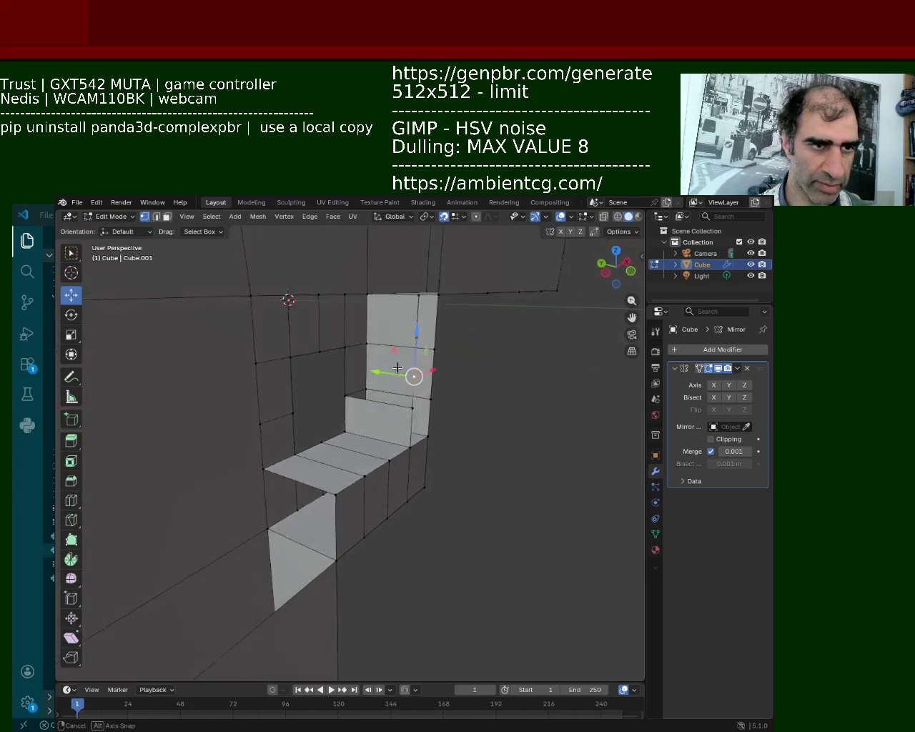
Vertex Slide three vertices along their edges on the tall strip
key("shift+v")
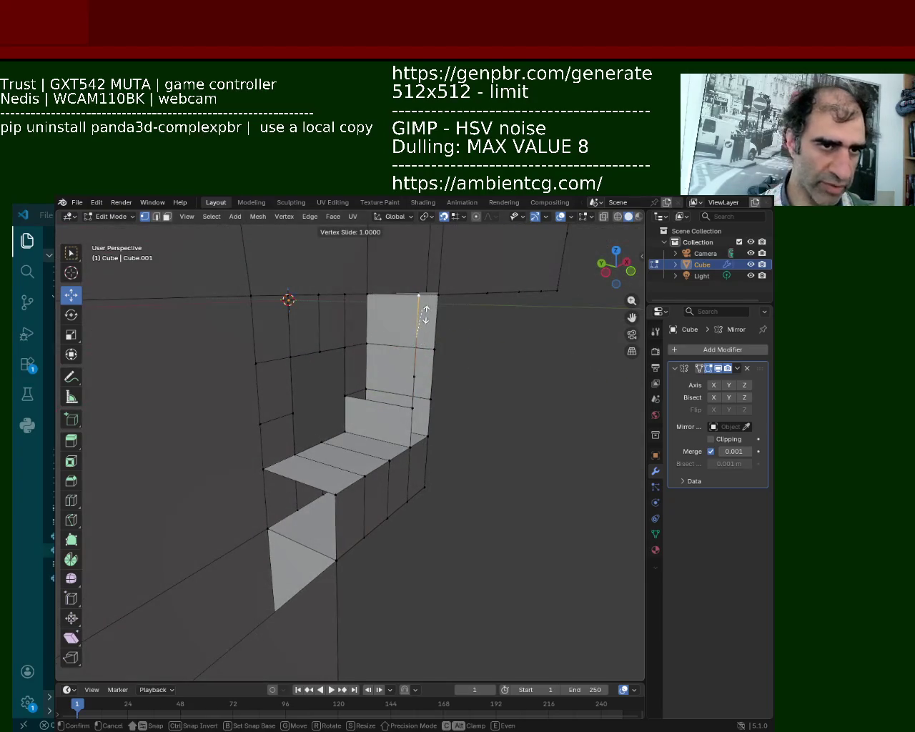
left_click(426, 314)
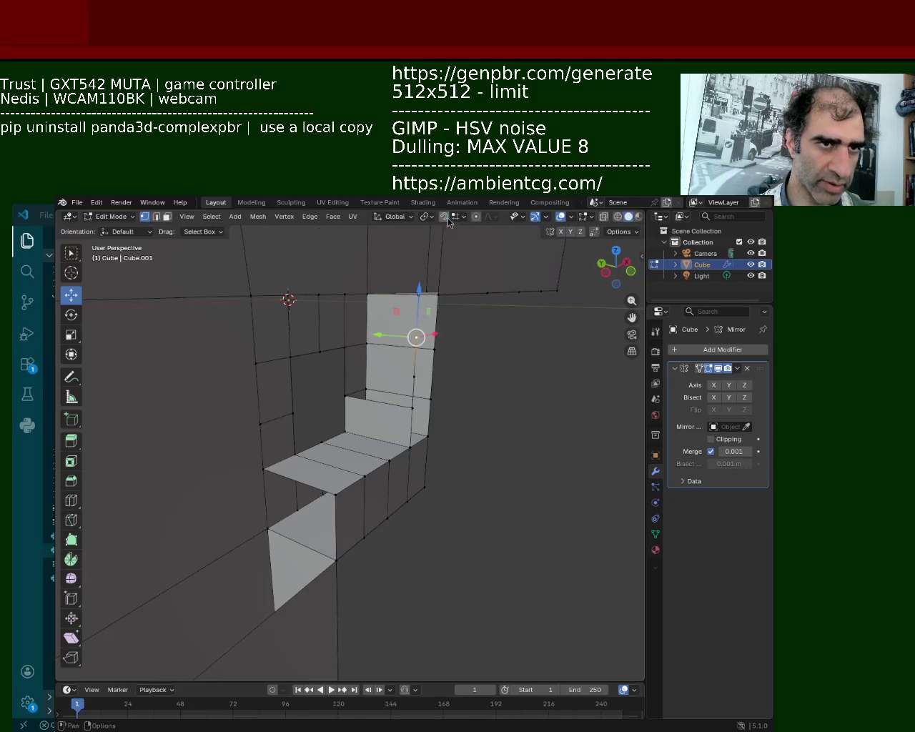
key("shift+v")
left_click(427, 330)
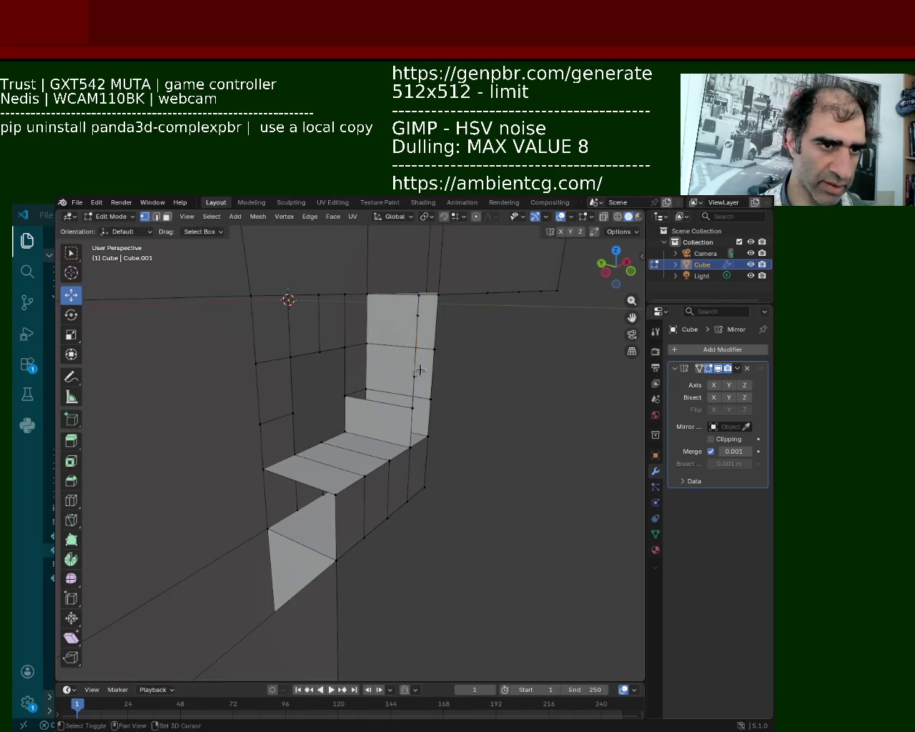
key("shift+v")
left_click(435, 335)
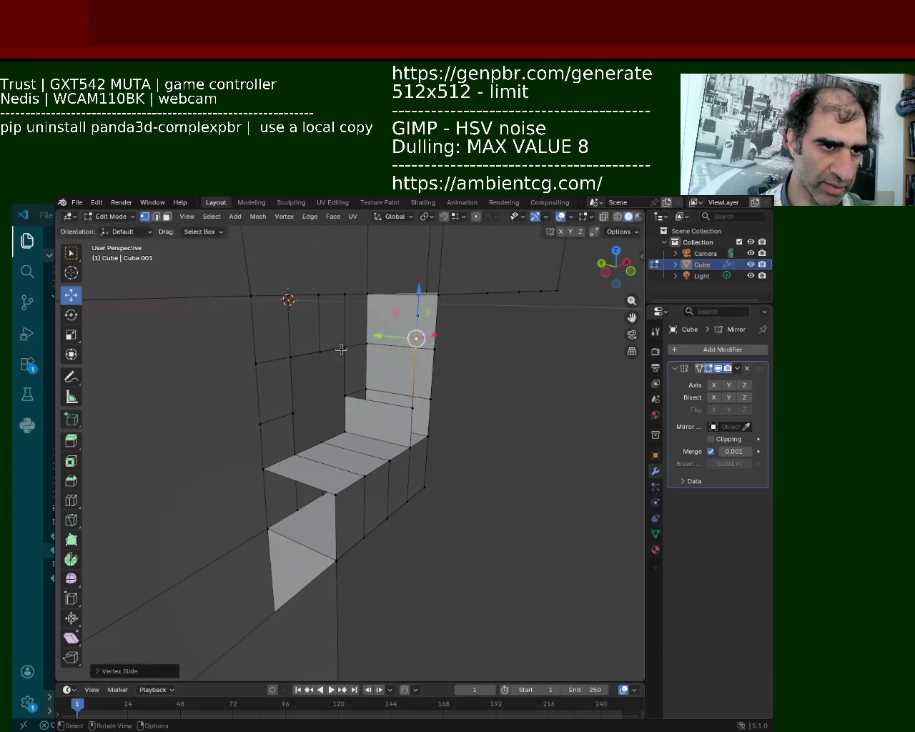
Select the face's corner vertices, ending with only the bottom-right vertex selected
left_click(344, 346)
left_click(344, 396, "shift")
left_click(411, 404, "shift")
left_click(416, 339, "shift")
left_click(411, 404)
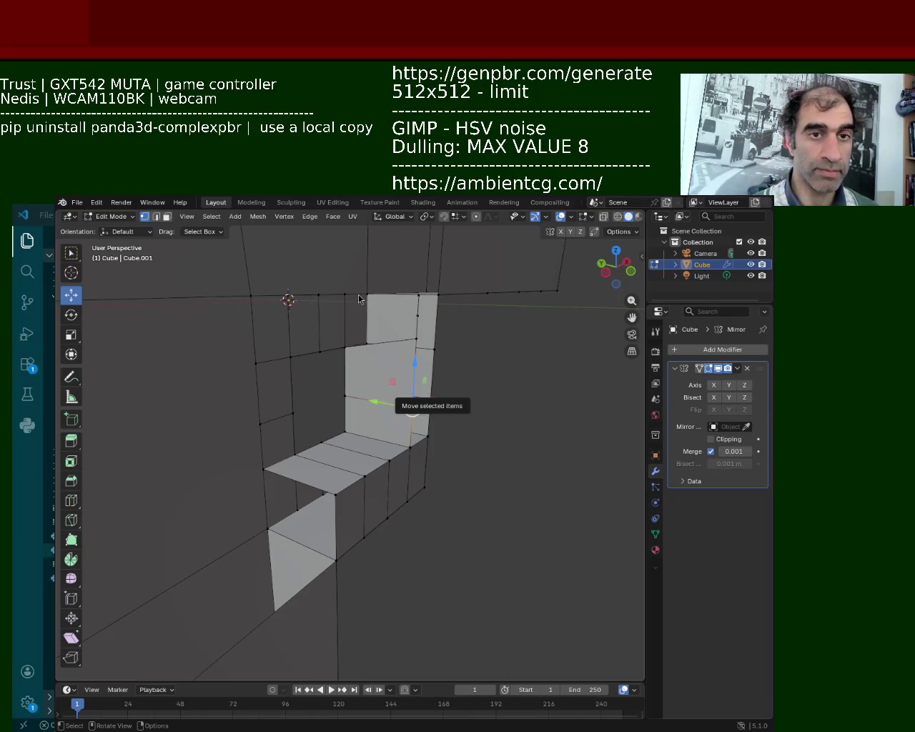
Vertex Slide two vertices along their edges beside the opening
mouse_move(411, 382)
middle_mouse_down()
mouse_move(386, 378)
mouse_move(420, 338)
middle_mouse_up()
key("shift+v")
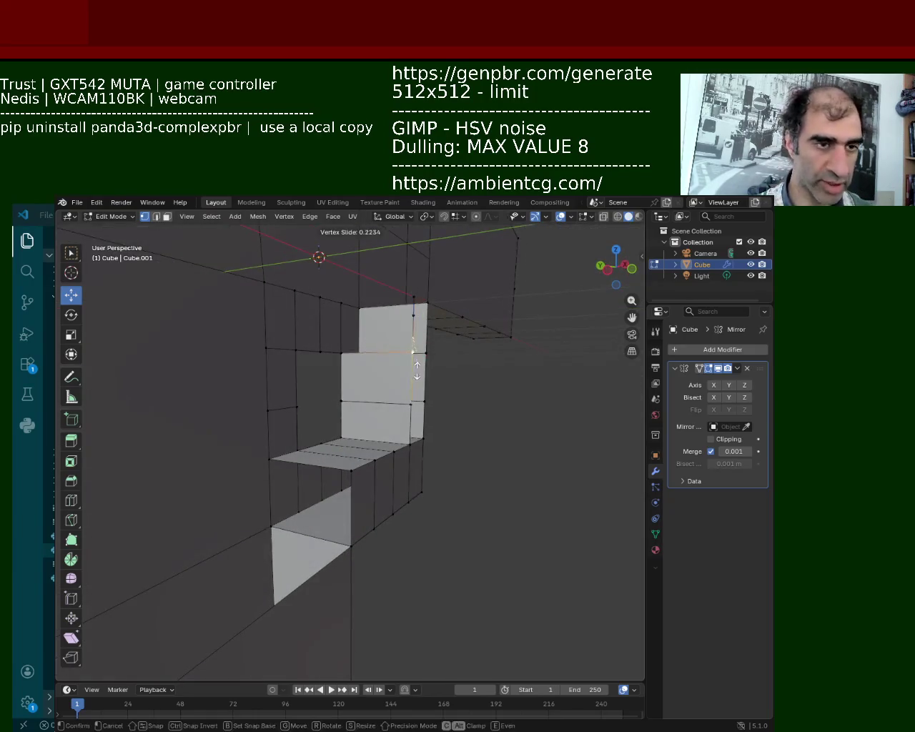
left_click(412, 375)
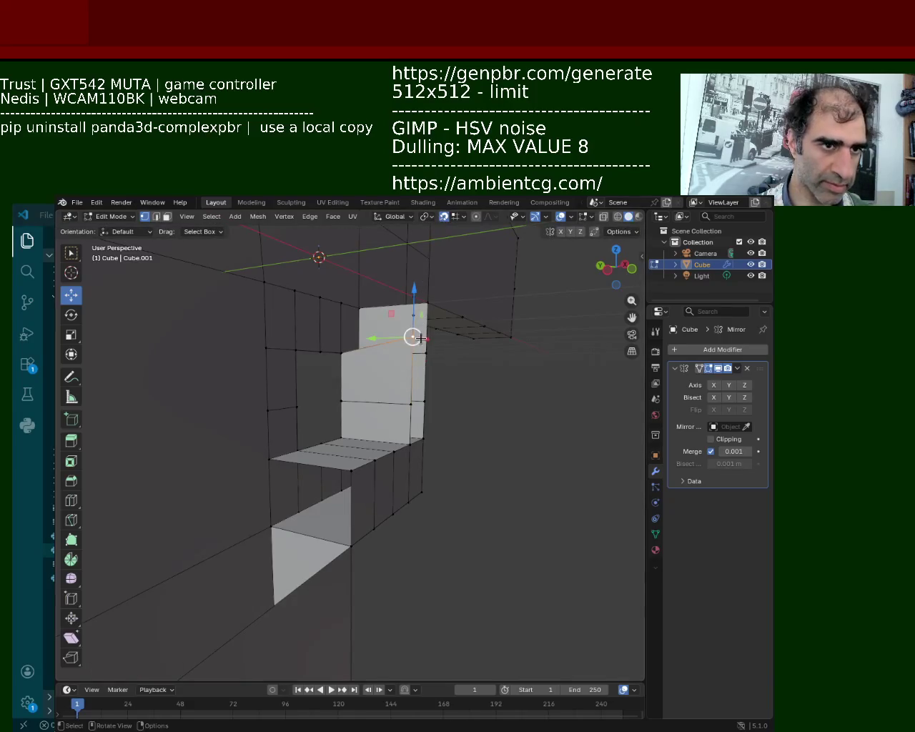
key("shift+v")
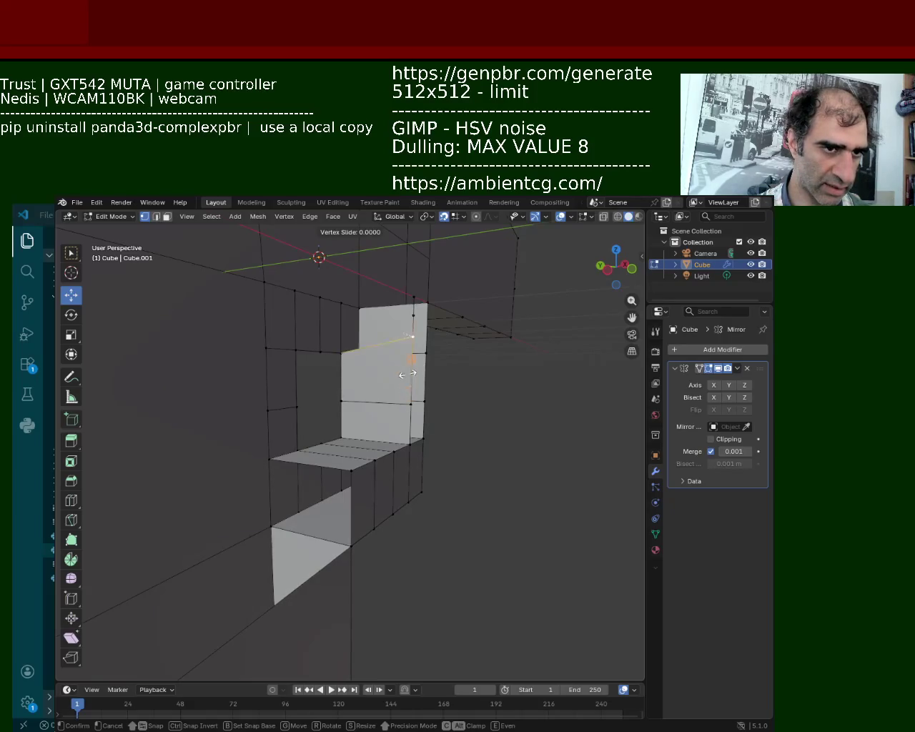
left_click(409, 337)
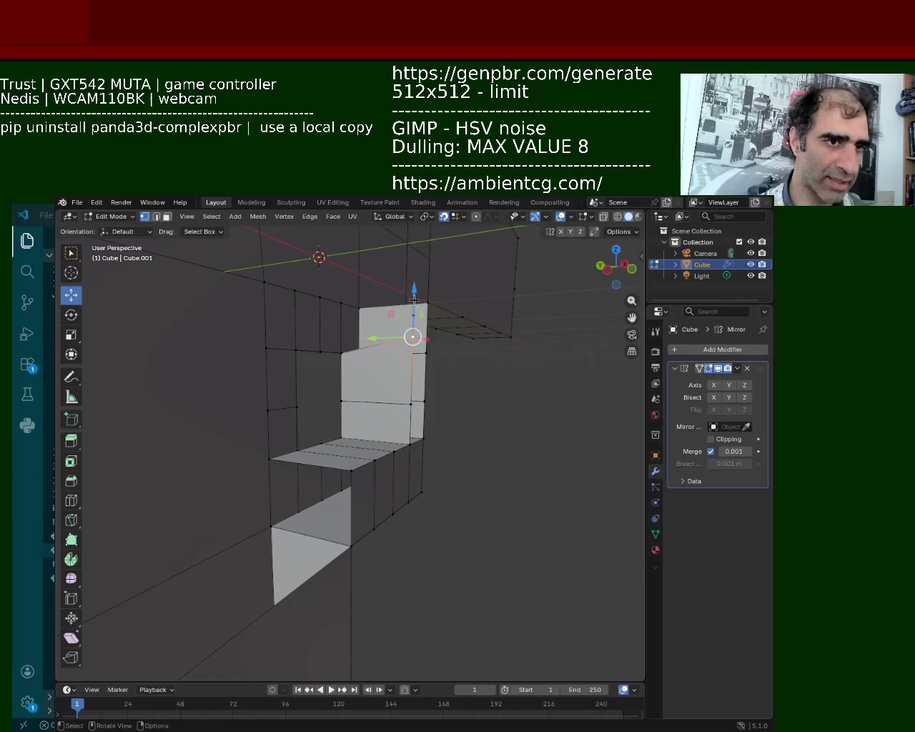
Lower one vertex about 0.12 m and raise the neighbouring vertex about 0.05 m
left_click_drag(417, 303, 418, 350)
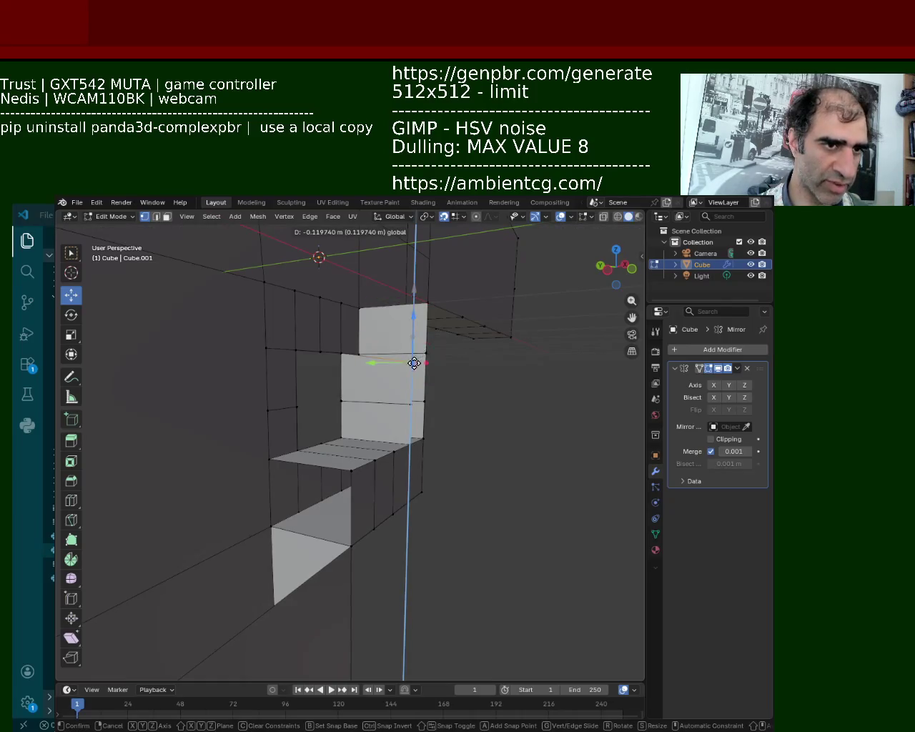
left_click_drag(416, 346, 411, 337)
left_click(341, 350)
mouse_move(341, 294)
left_mouse_down()
mouse_move(342, 344)
mouse_move(285, 357)
mouse_move(296, 332)
left_mouse_up()
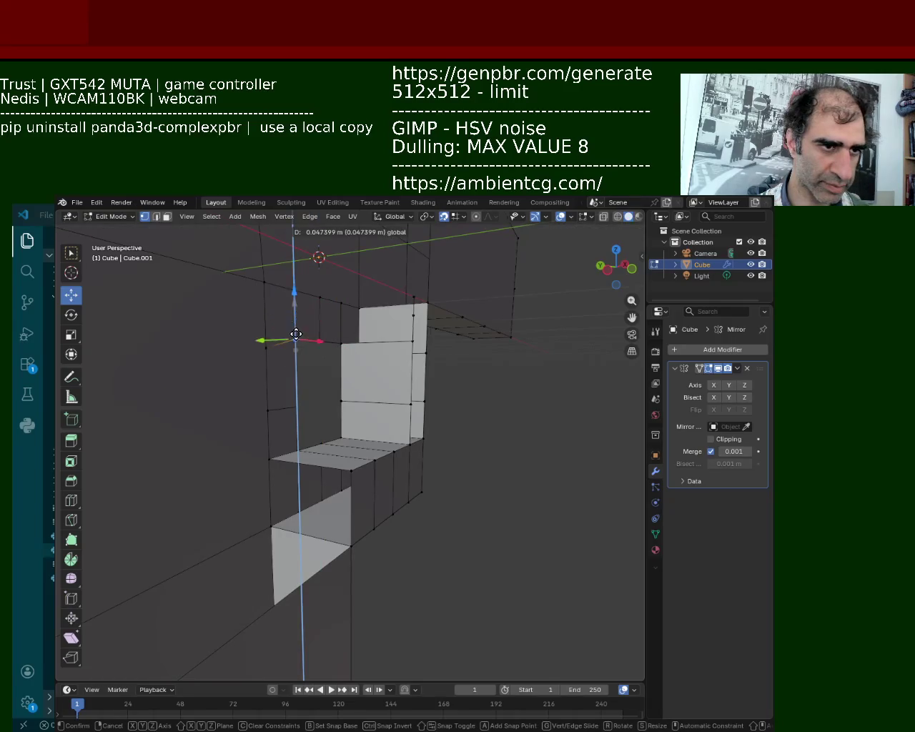
mouse_move(389, 352)
middle_mouse_down()
mouse_move(415, 388)
mouse_move(194, 449)
mouse_move(325, 394)
mouse_move(362, 492)
middle_mouse_up()
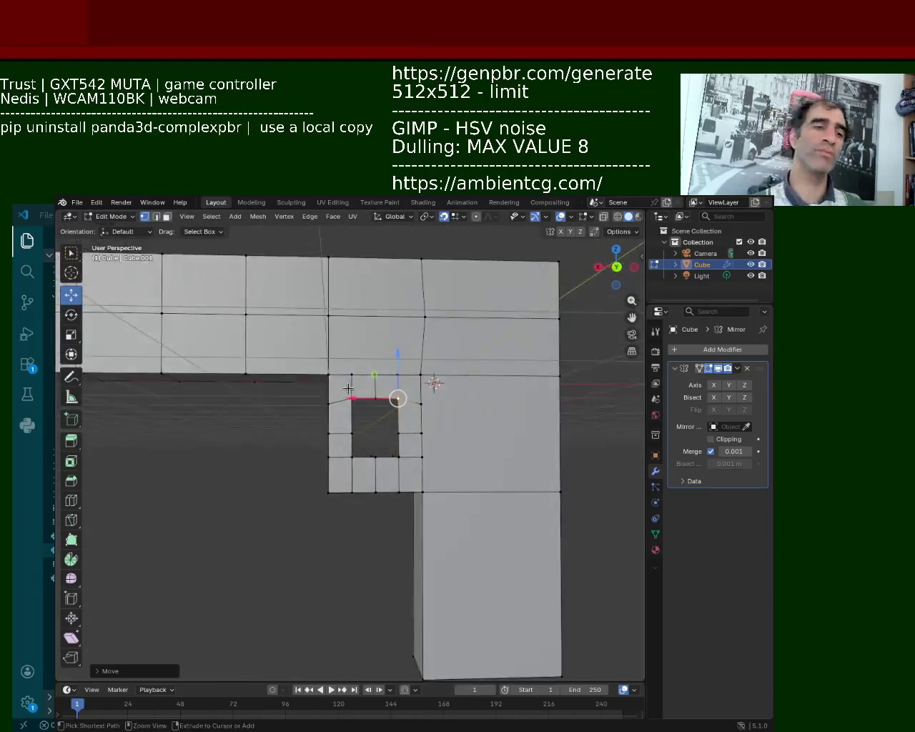
mouse_move(362, 493)
middle_mouse_down()
mouse_move(355, 448)
mouse_move(427, 436)
middle_mouse_up()
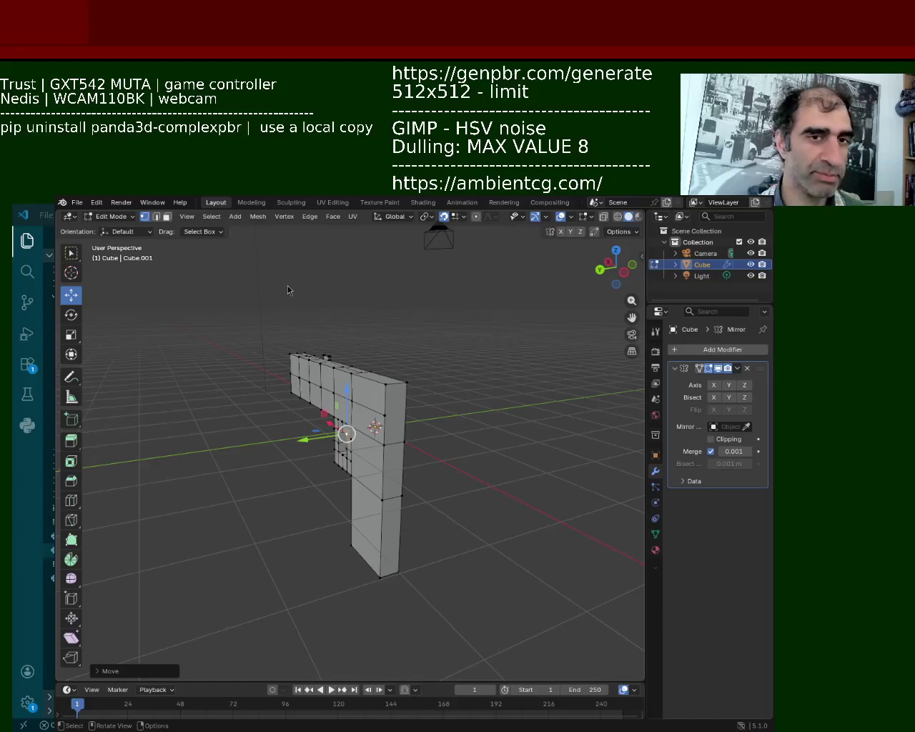
mouse_move(316, 500)
middle_mouse_down()
mouse_move(302, 457)
mouse_move(351, 382)
mouse_move(315, 415)
mouse_move(402, 368)
middle_mouse_up()
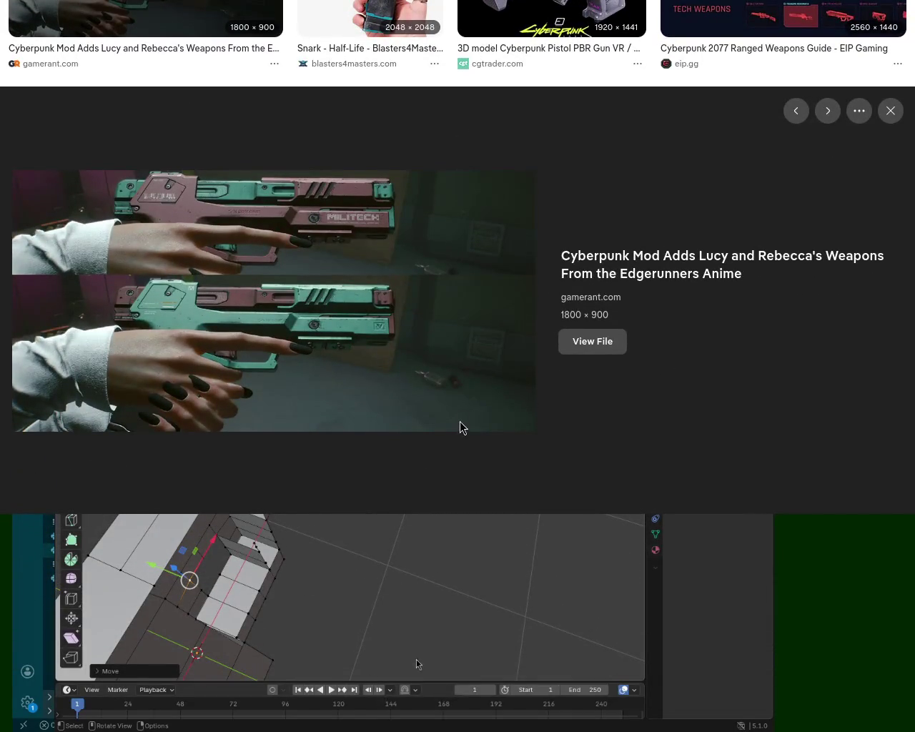
Scroll through the cyberpunk gun image results and open the beige Pinterest pistol preview
left_click_drag(911, 150, 912, 71)
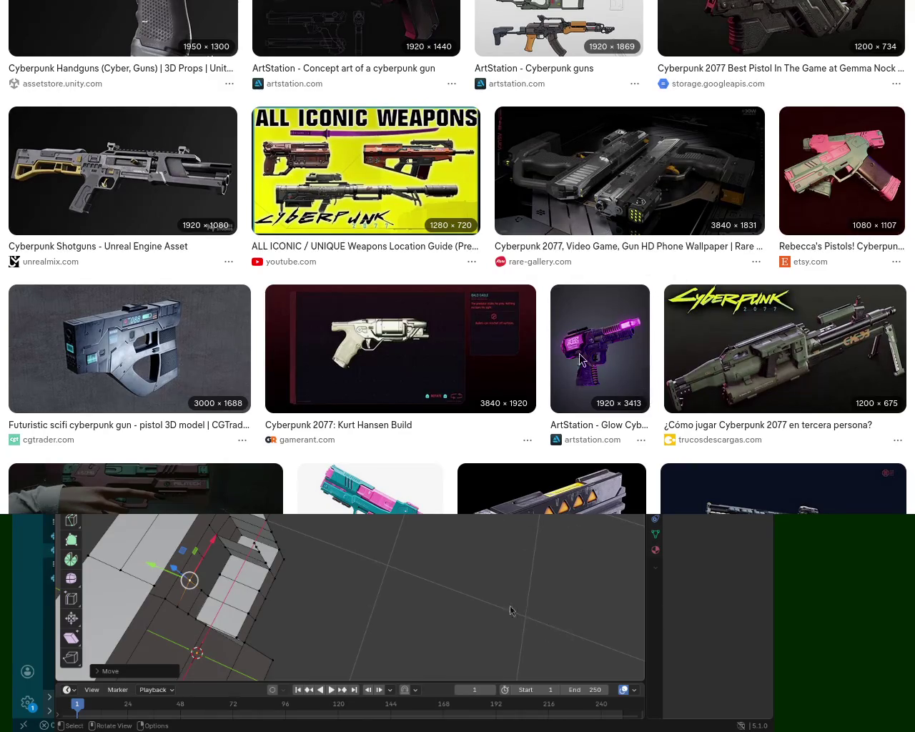
scroll(899, 116, "up", 5)
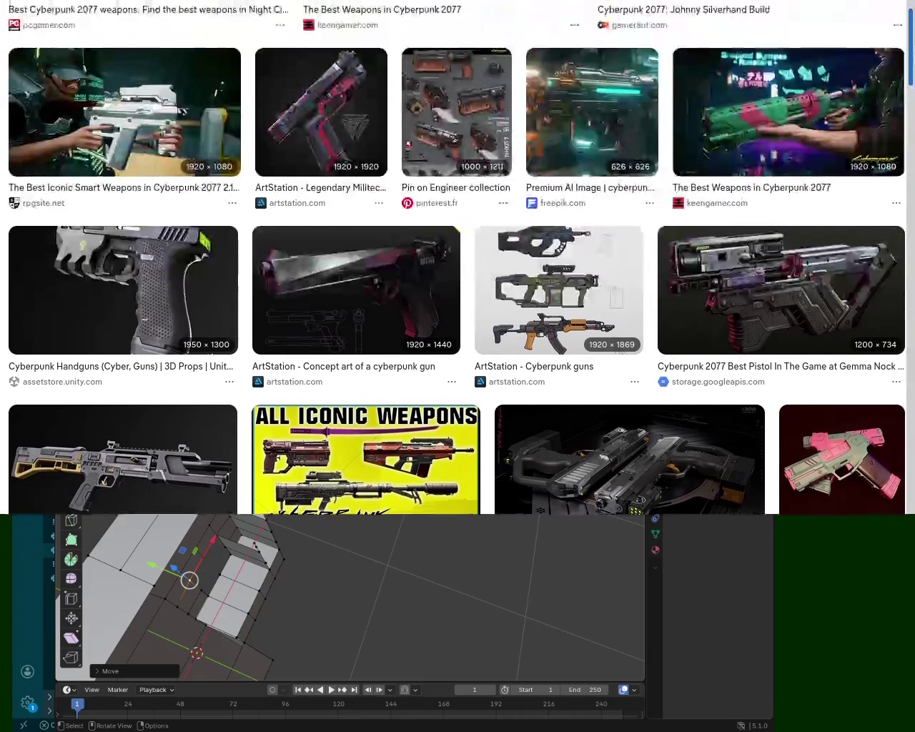
scroll(899, 116, "up", 4)
scroll(437, 210, "up", 3)
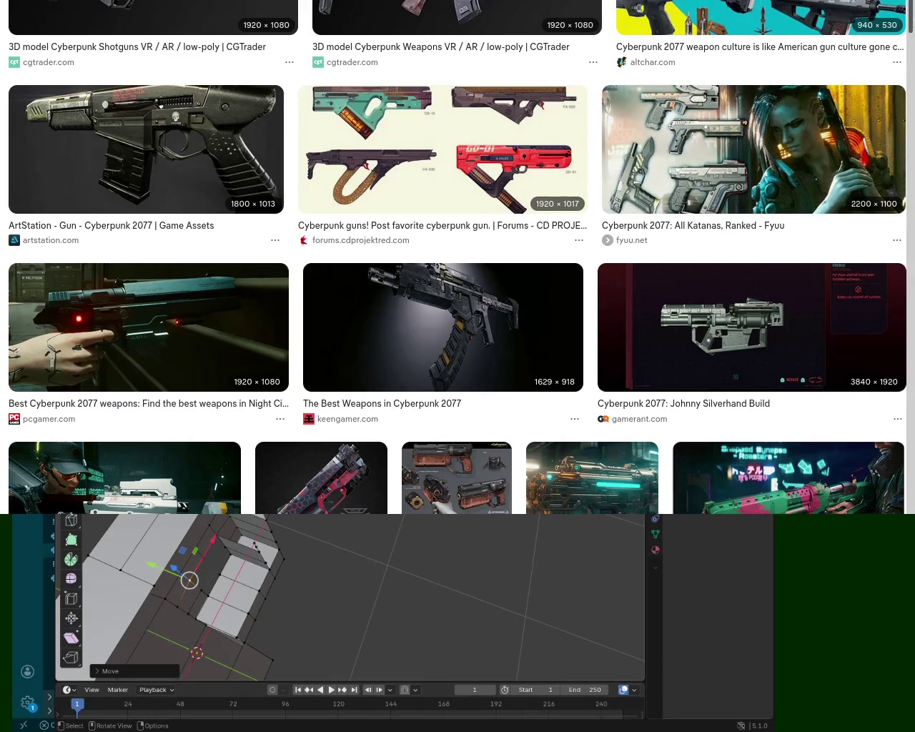
scroll(457, 257, "down", 5)
scroll(458, 258, "down", 10)
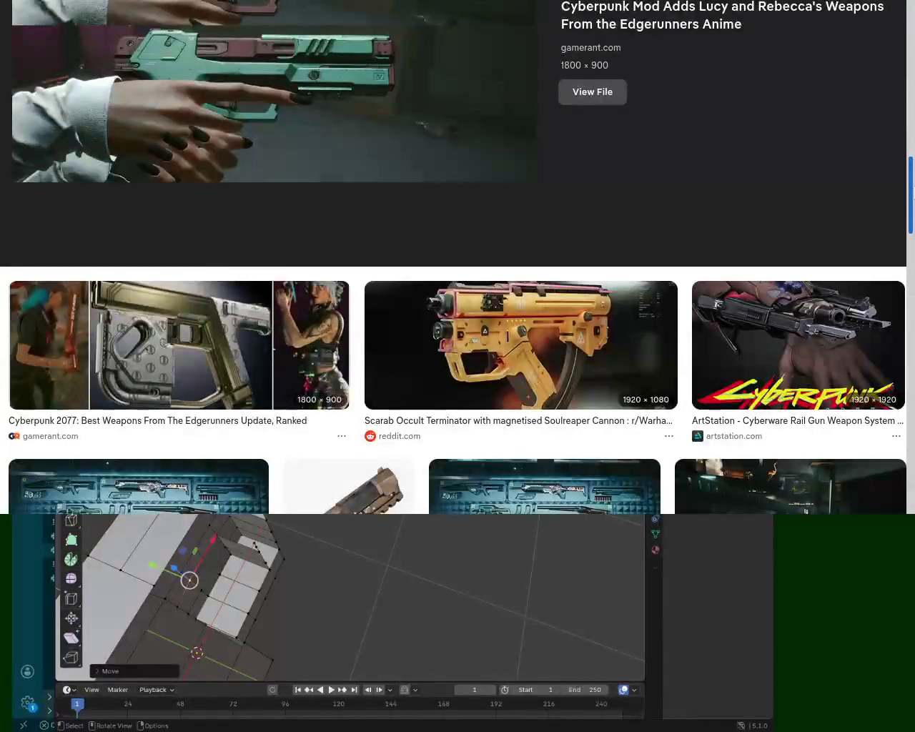
scroll(457, 257, "down", 5)
scroll(458, 257, "down", 2)
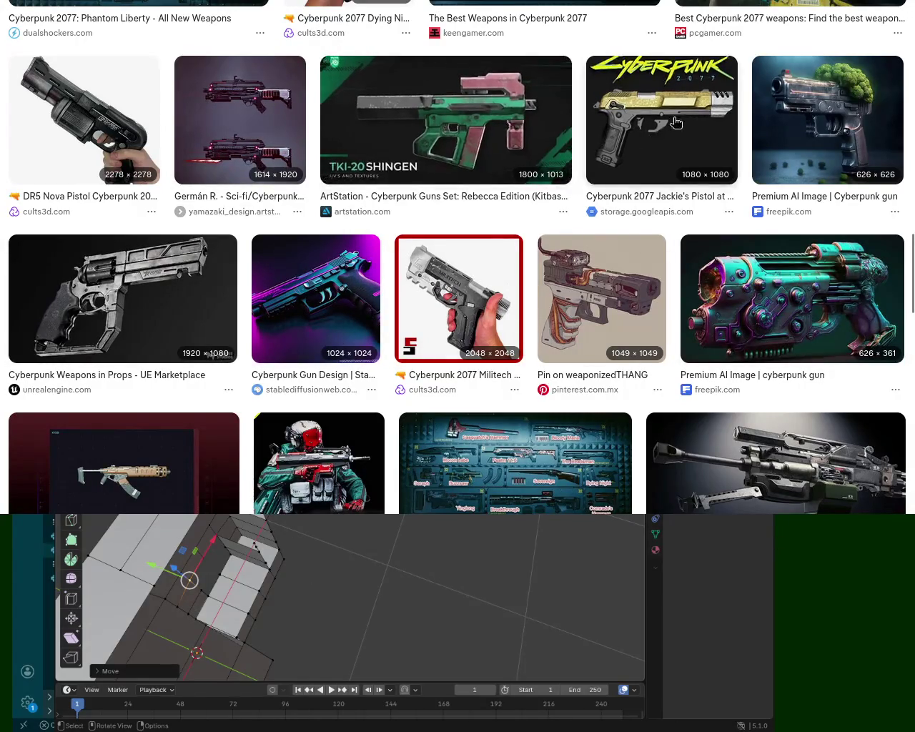
left_click(598, 302)
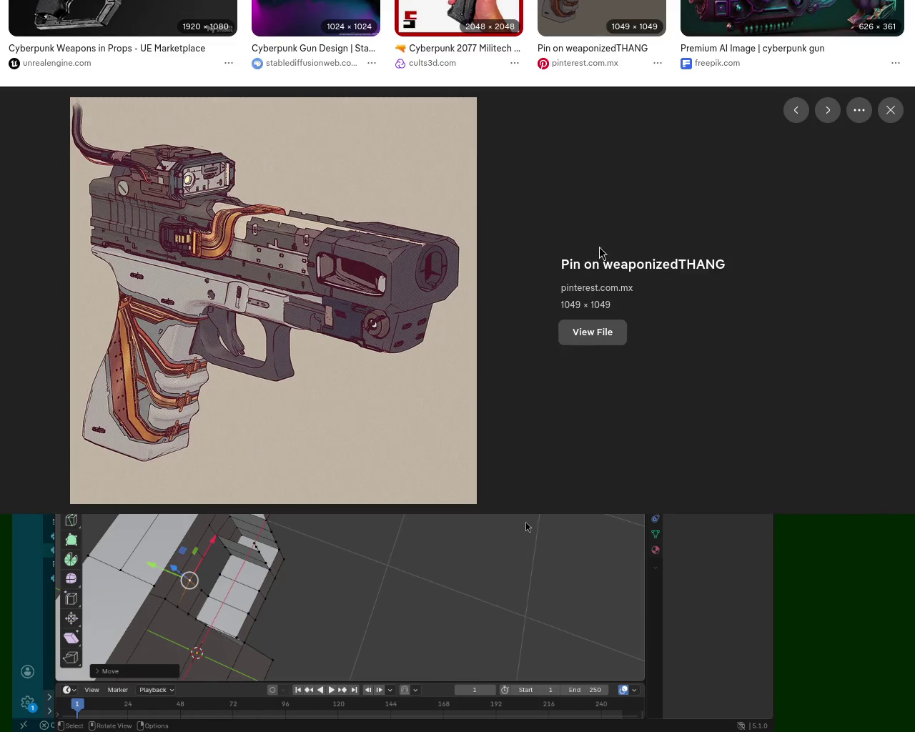
Switch from the pistol reference image back to the Blender window with Alt+Tab
key("alt+Tab")
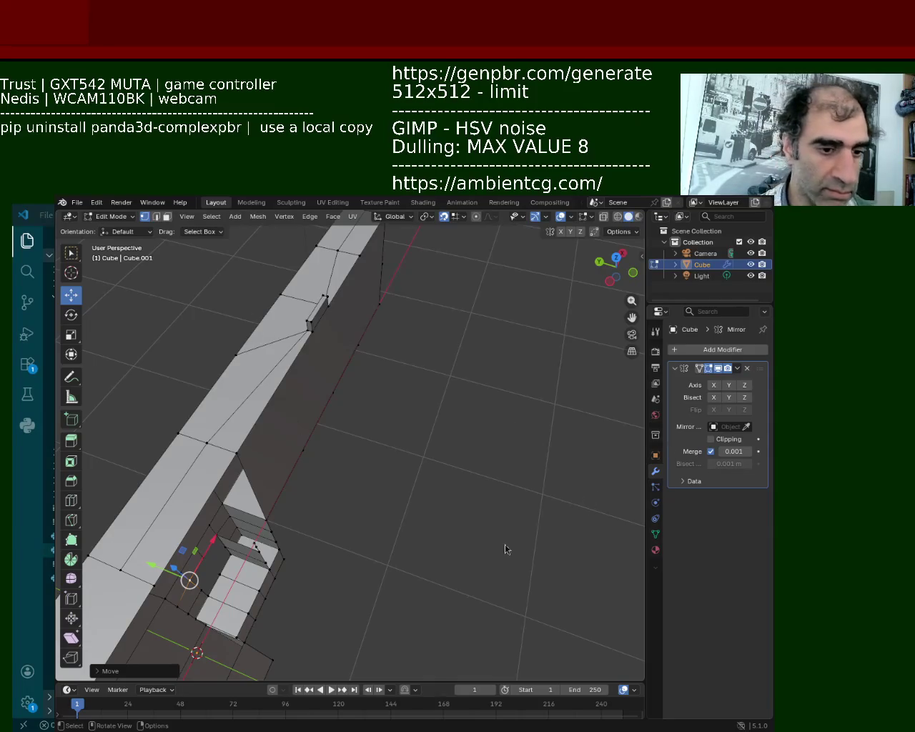
Orbit around the pistol mesh and select a face on the trigger-guard block
middle_click_drag(419, 484, 409, 417)
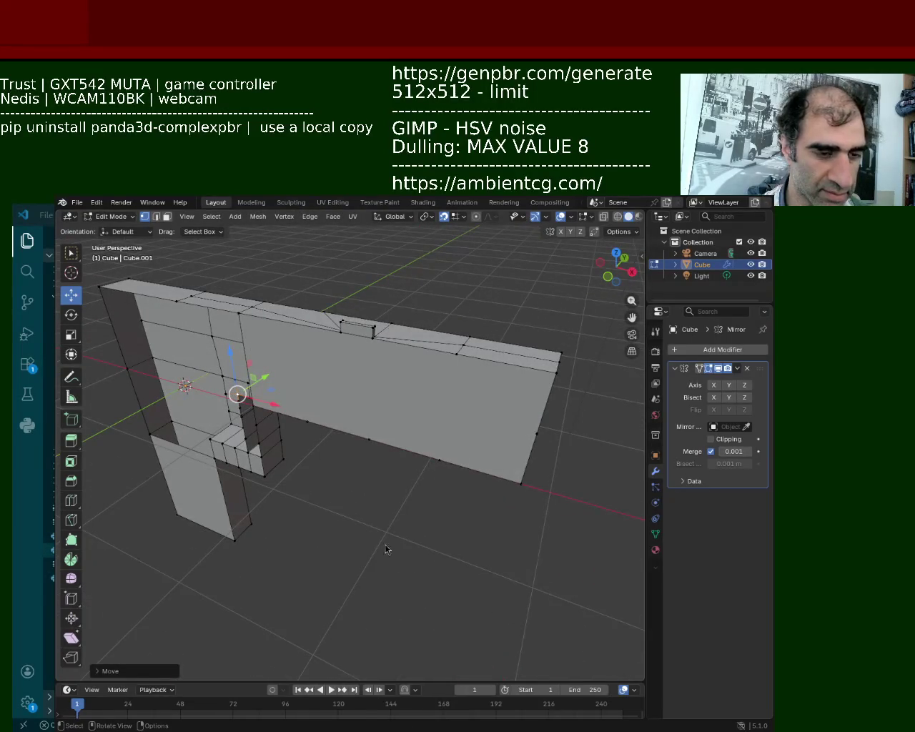
middle_click_drag(421, 508, 302, 470)
mouse_move(335, 459)
middle_mouse_down()
mouse_move(357, 457)
mouse_move(274, 452)
mouse_move(320, 439)
mouse_move(381, 508)
mouse_move(190, 255)
middle_mouse_up()
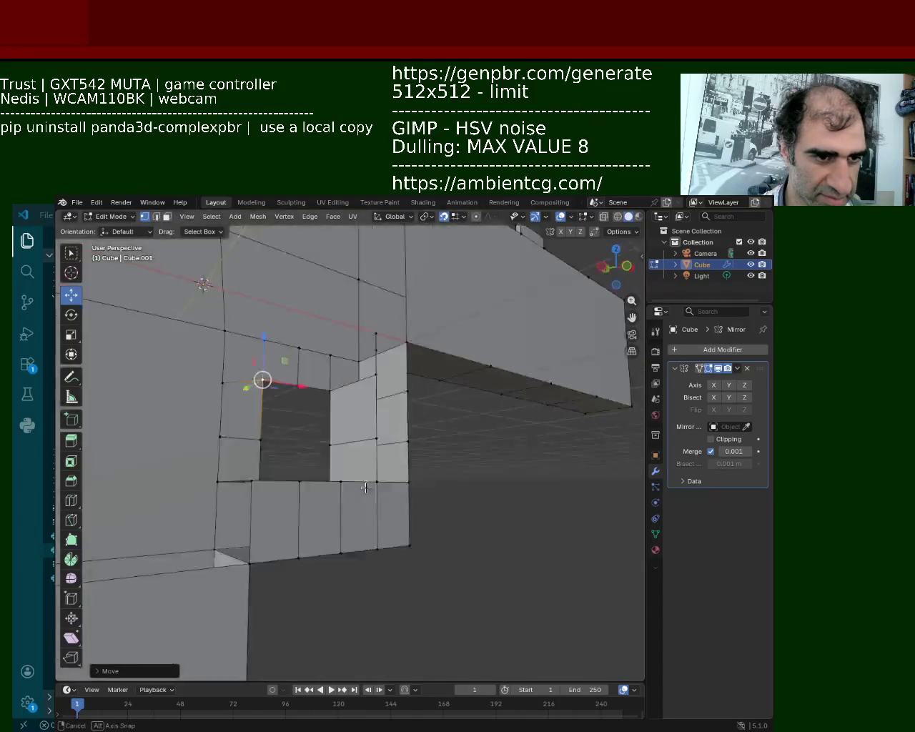
left_click(166, 217)
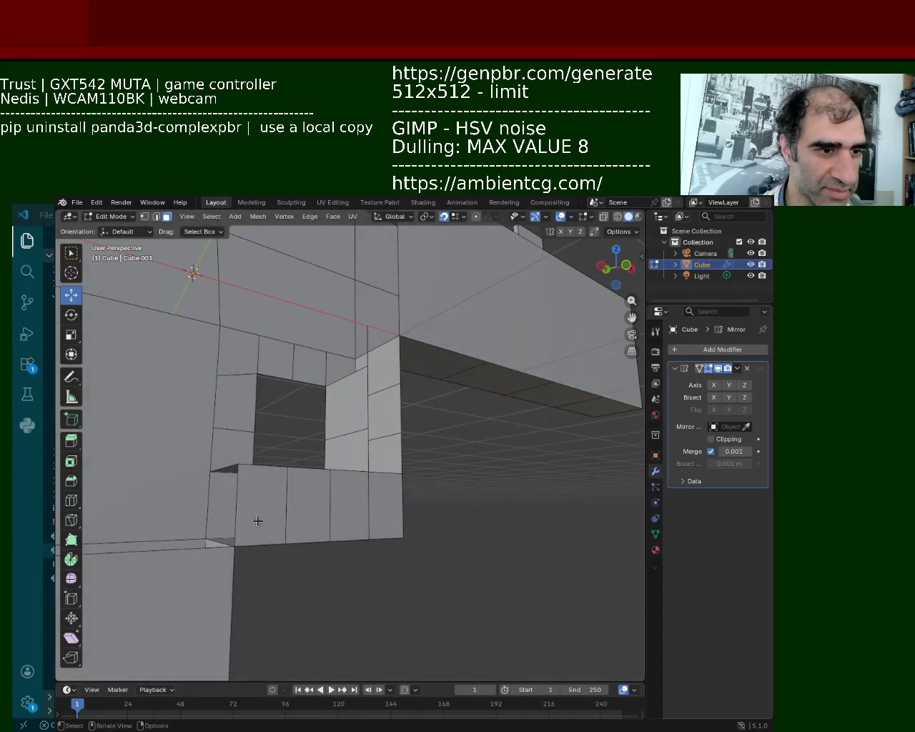
left_click(301, 511)
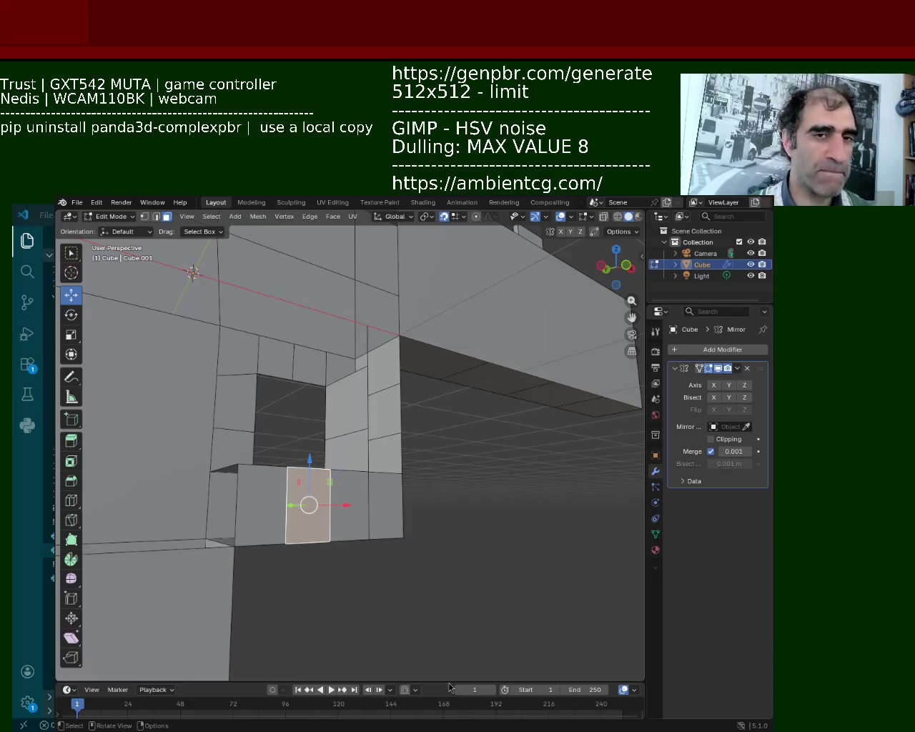
Select the slide's vertical corner edge loop, try moving it, then undo the move
mouse_move(416, 511)
middle_mouse_down()
mouse_move(274, 381)
mouse_move(351, 474)
mouse_move(312, 457)
mouse_move(225, 352)
mouse_move(259, 387)
middle_mouse_up()
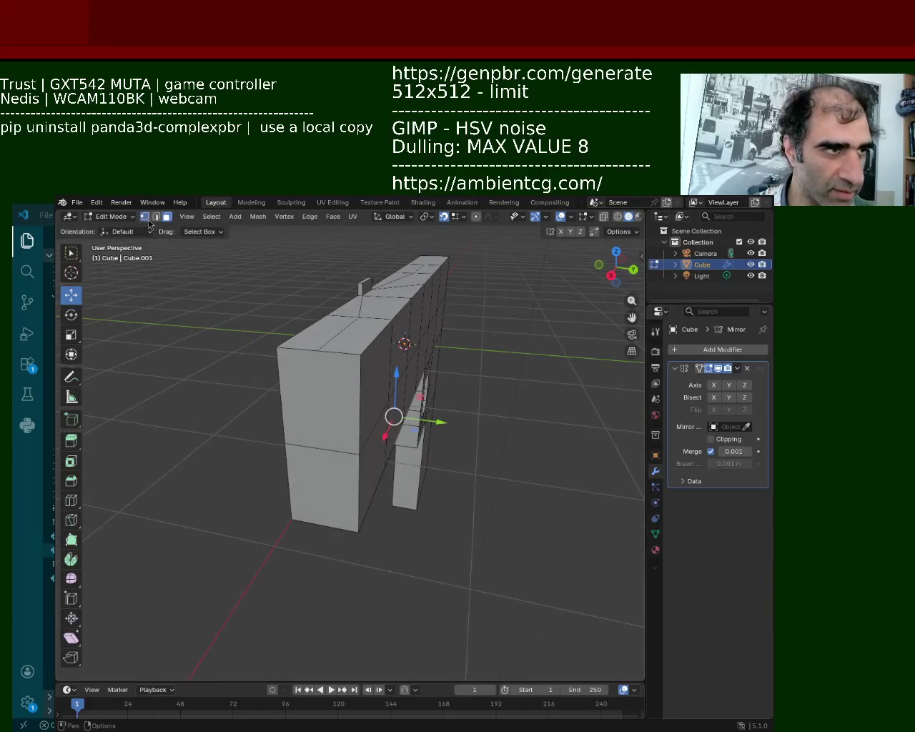
left_click(348, 448)
right_click(358, 436)
left_click_drag(358, 436, 356, 418)
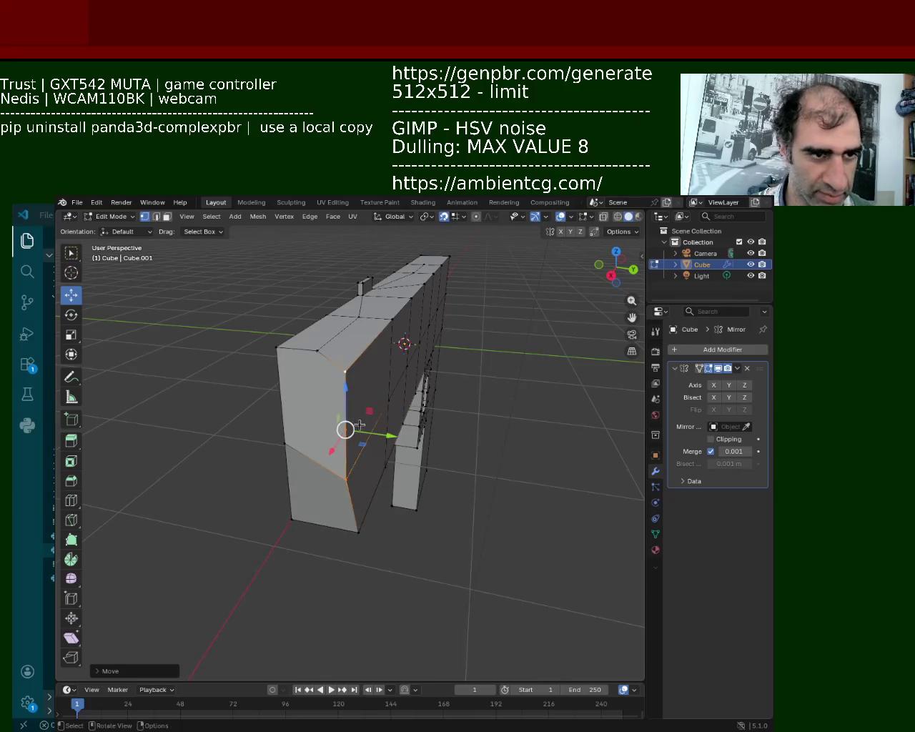
key("ctrl+z")
Subdivide the slide's left front edge and pick the neighbouring front edges
left_click(282, 399)
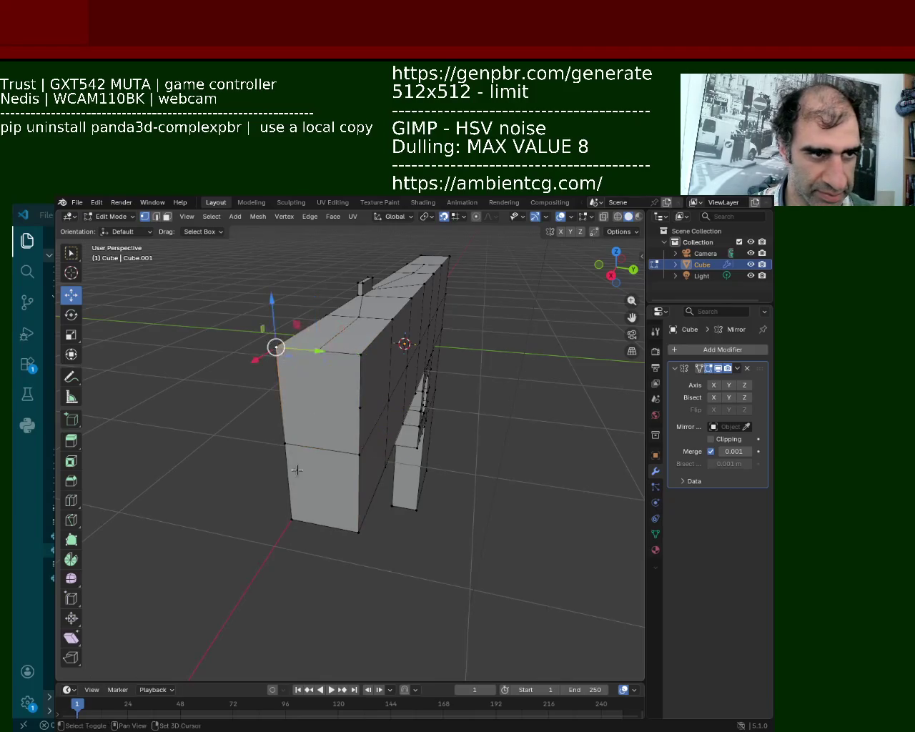
right_click(286, 401)
left_click(287, 404)
left_click(357, 405)
left_click(361, 408)
Extrude a front face of the slide a shallow distance, redoing the first attempt
key("3")
middle_click_drag(357, 365, 364, 380)
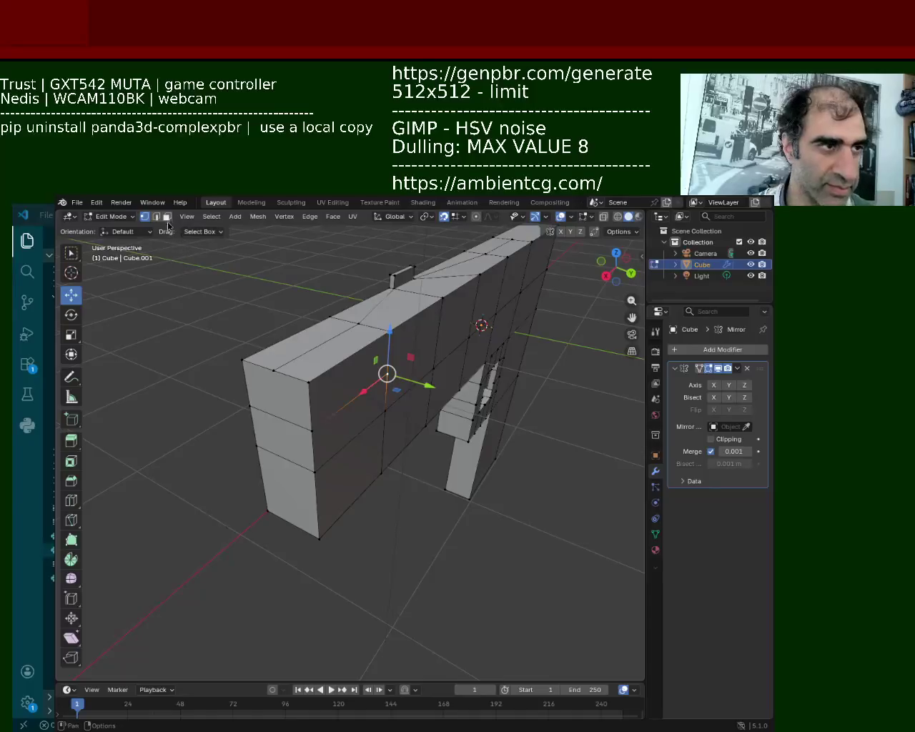
left_click(366, 393)
key("e")
left_click(400, 393)
key("ctrl+z")
key("e")
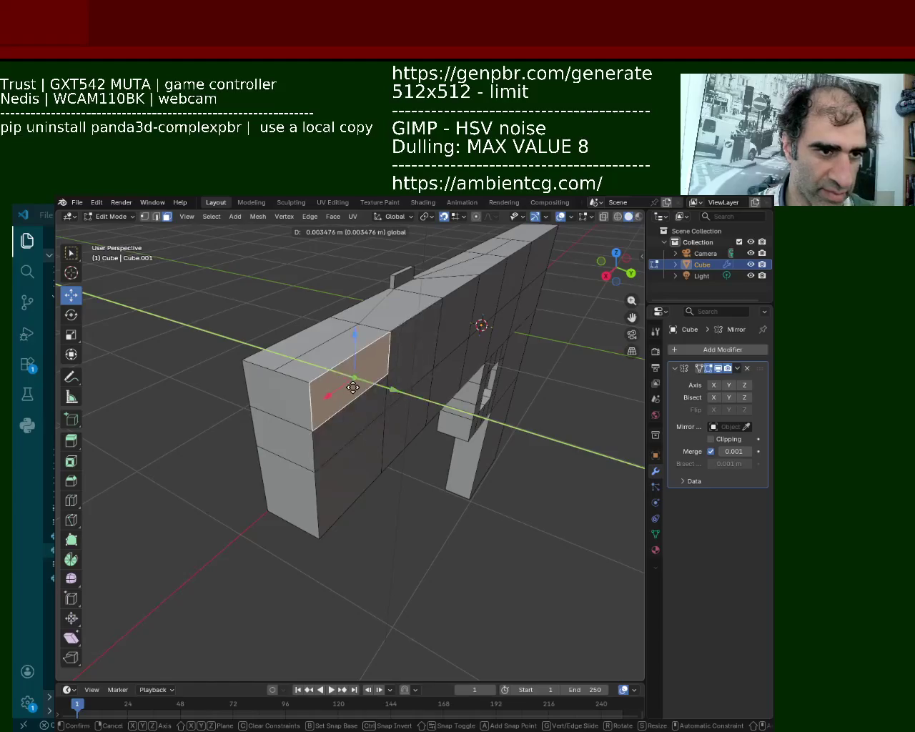
left_click(352, 384)
Enable the Y axis on the Mirror modifier so the mesh mirrors across Y
mouse_move(352, 383)
middle_mouse_down()
mouse_move(278, 378)
mouse_move(392, 362)
mouse_move(328, 349)
middle_mouse_up()
left_click(392, 362)
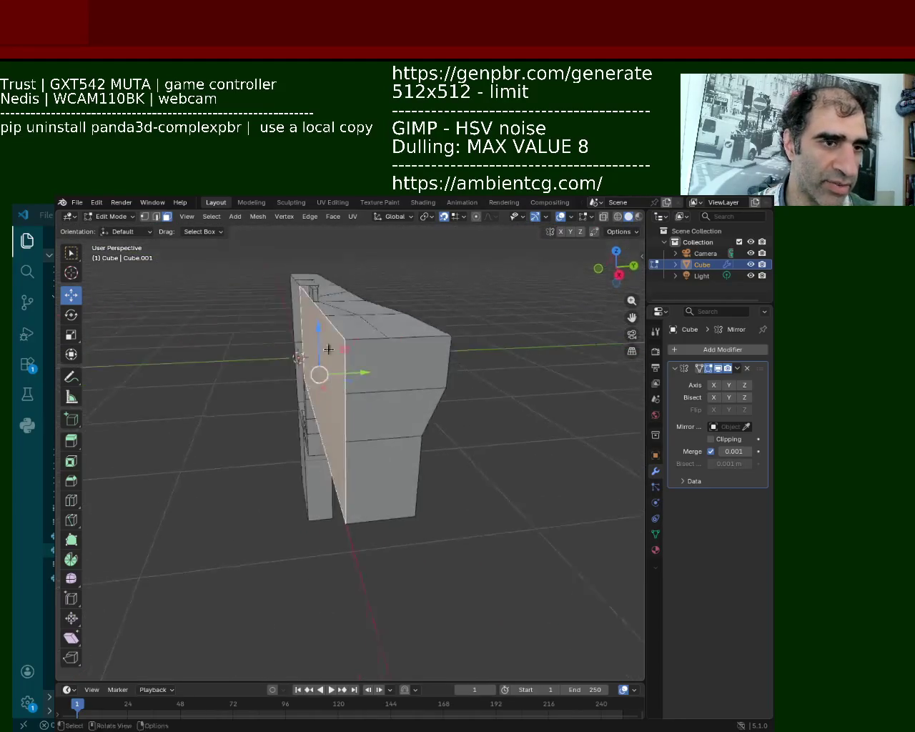
left_click(728, 385)
Inspect the mirrored mesh, selecting the slide's top face and its front corner vertices
middle_click_drag(416, 388, 352, 342)
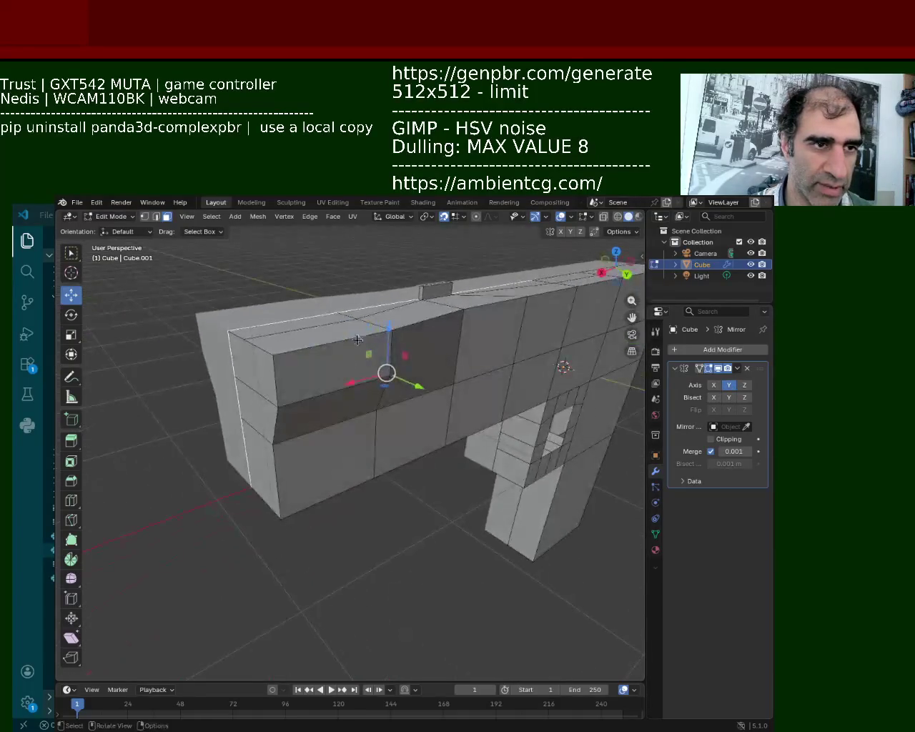
left_click(339, 326)
middle_click_drag(338, 327, 308, 385)
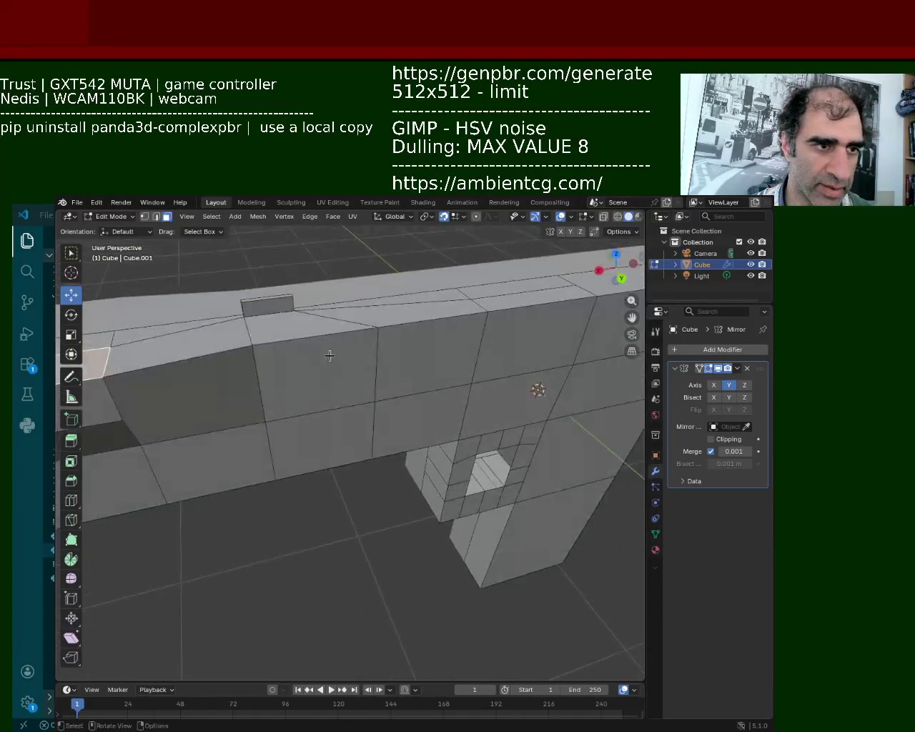
left_click(143, 216)
middle_click_drag(333, 339, 453, 356)
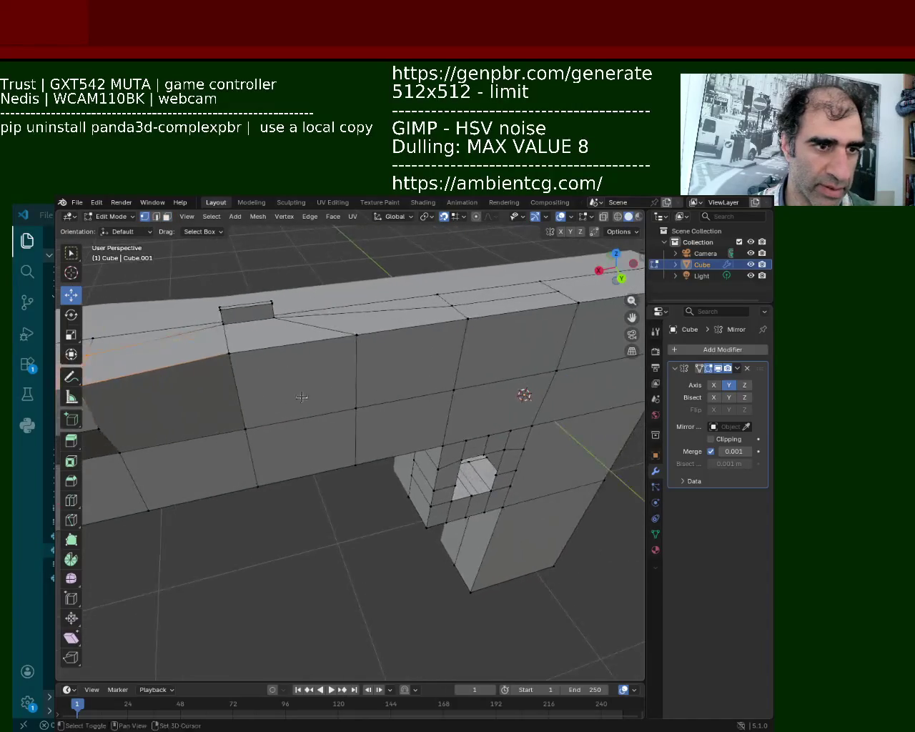
left_click(546, 316)
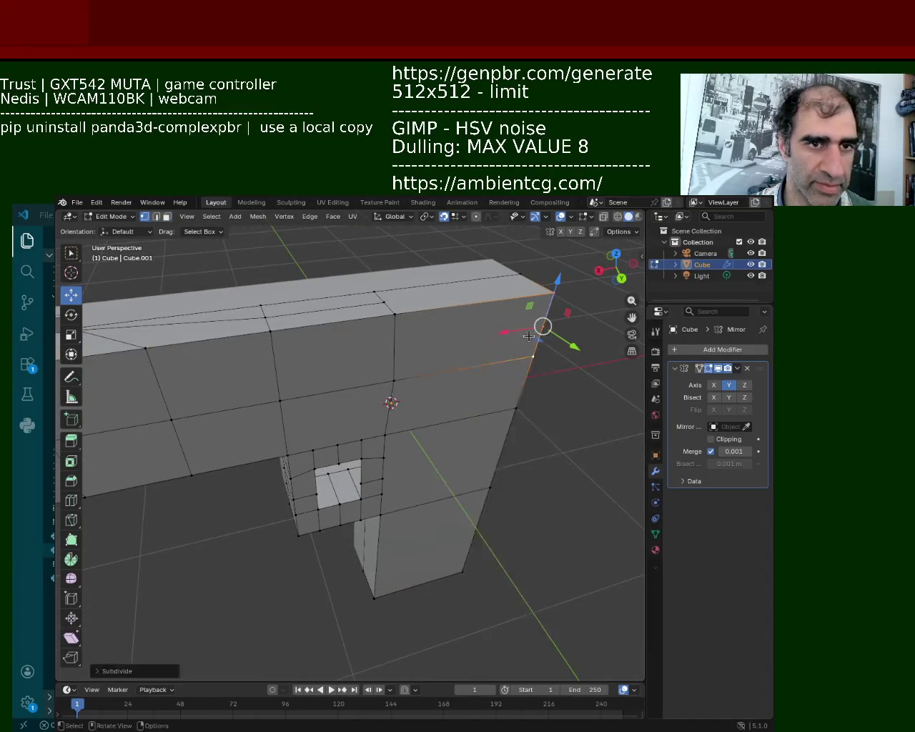
middle_click_drag(545, 321, 251, 382)
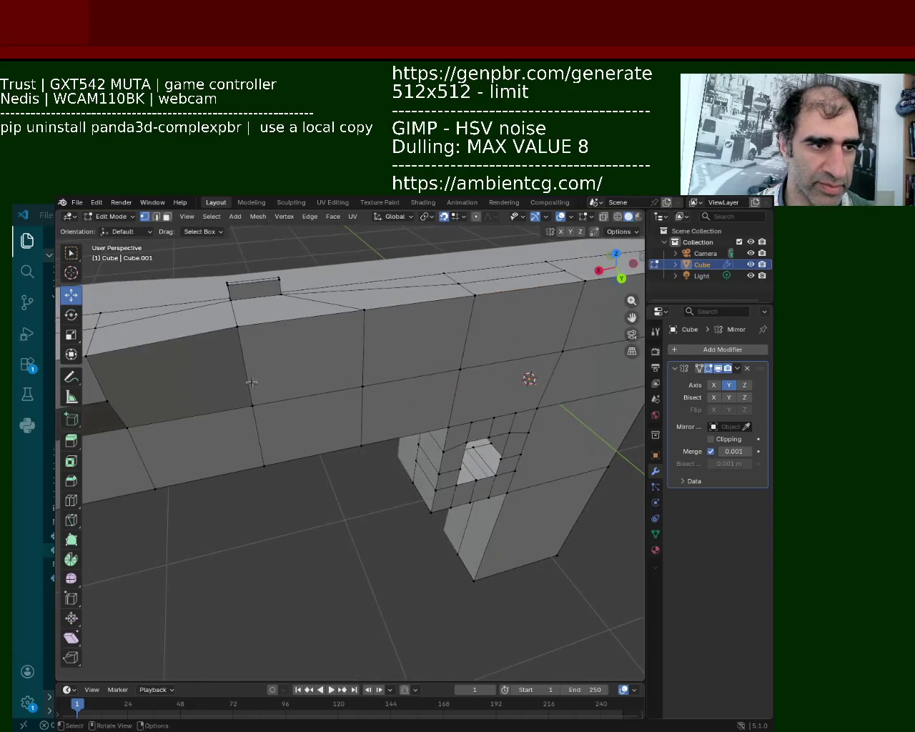
left_click(107, 400)
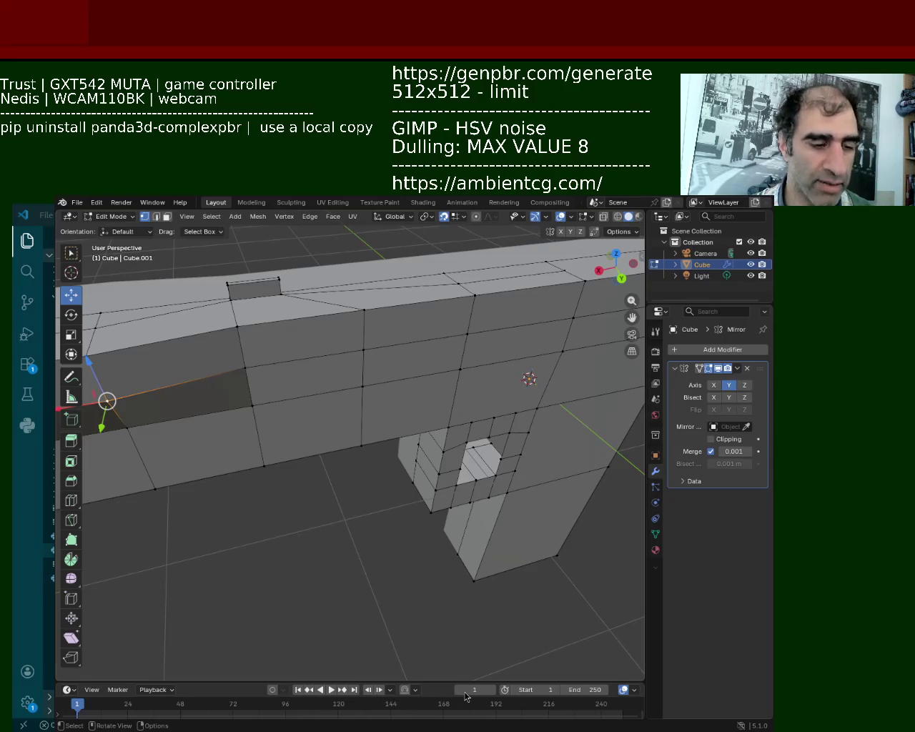
mouse_move(408, 493)
middle_mouse_down()
mouse_move(346, 454)
mouse_move(370, 444)
middle_mouse_up()
left_click(167, 217)
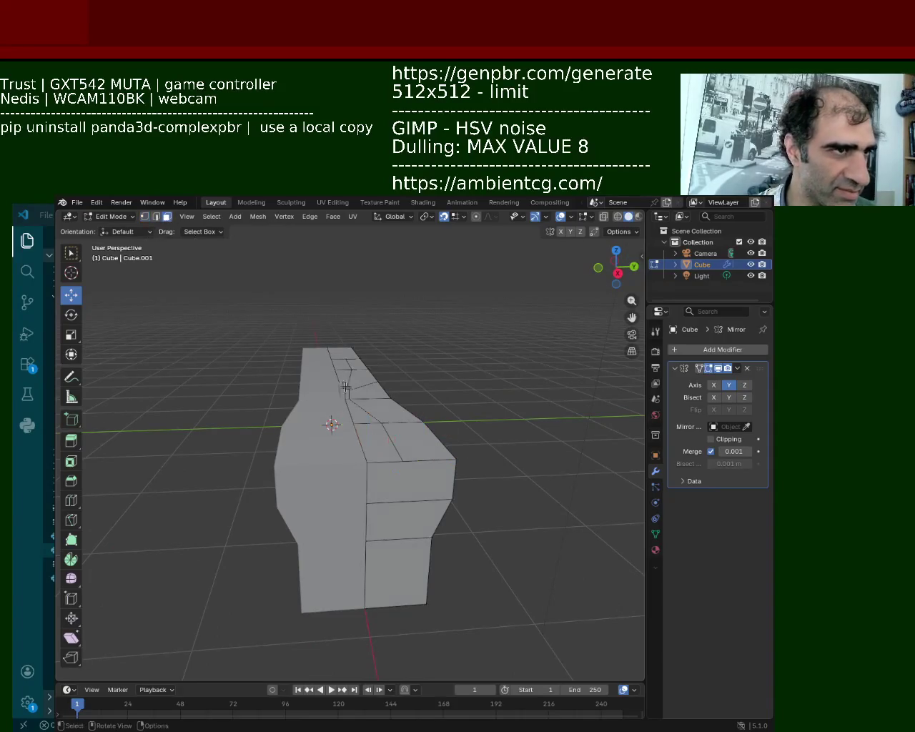
Raise a face at the slide's front 0.2 m along Z
left_click(373, 437)
key("g")
key("z")
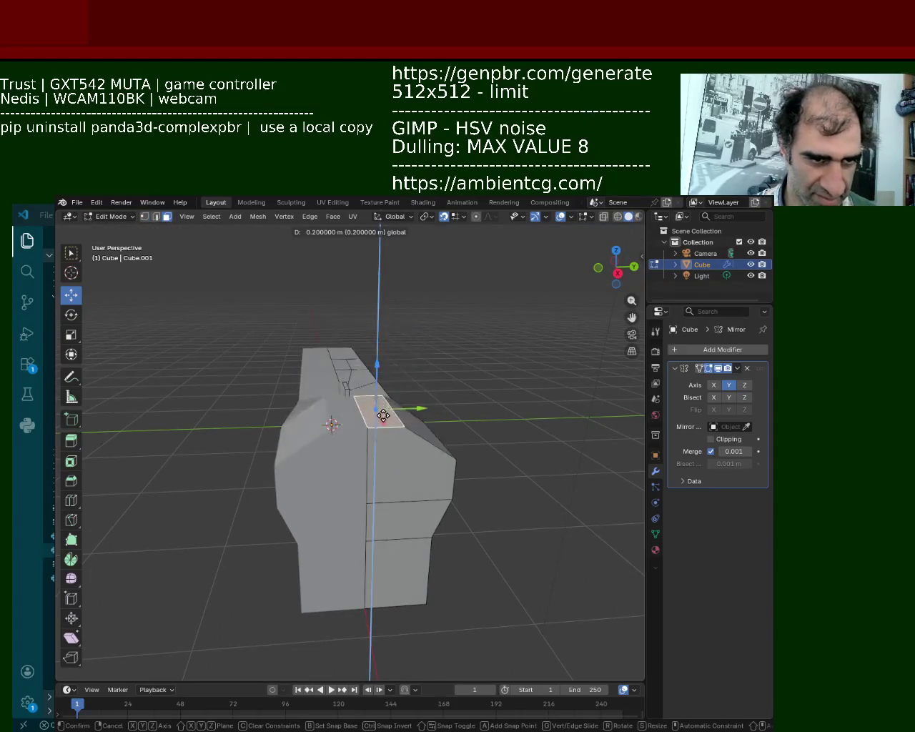
left_click(383, 423)
Select the four-face front column and start an X move, then cancel it
mouse_move(383, 423)
middle_mouse_down()
mouse_move(304, 422)
mouse_move(387, 451)
mouse_move(412, 416)
mouse_move(362, 363)
mouse_move(373, 401)
middle_mouse_up()
scroll(413, 416, "up", 3)
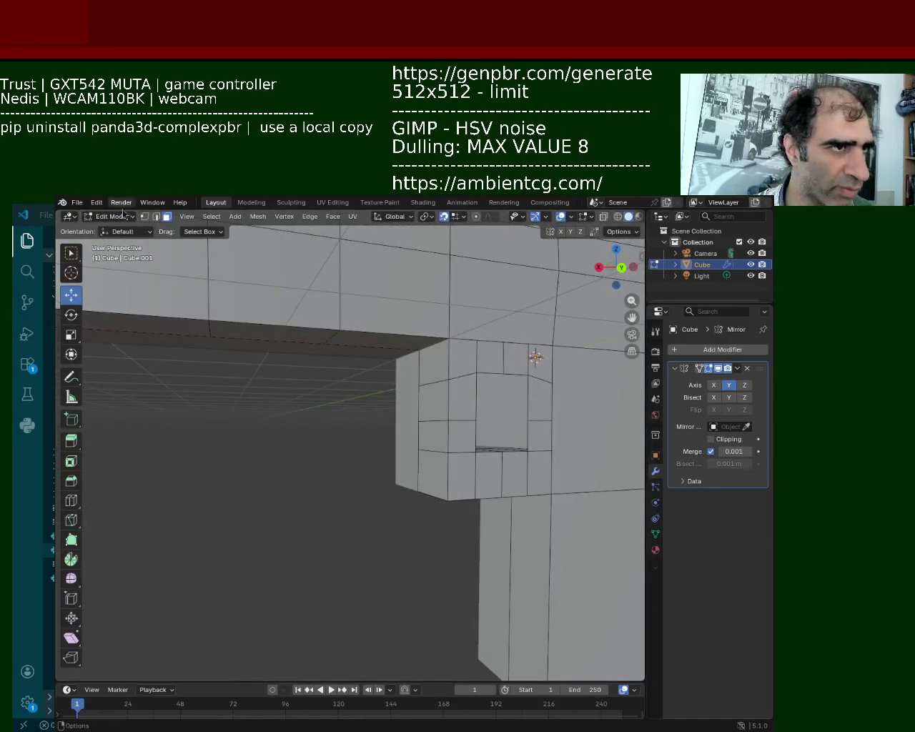
left_click(429, 361)
left_click(431, 404, "shift")
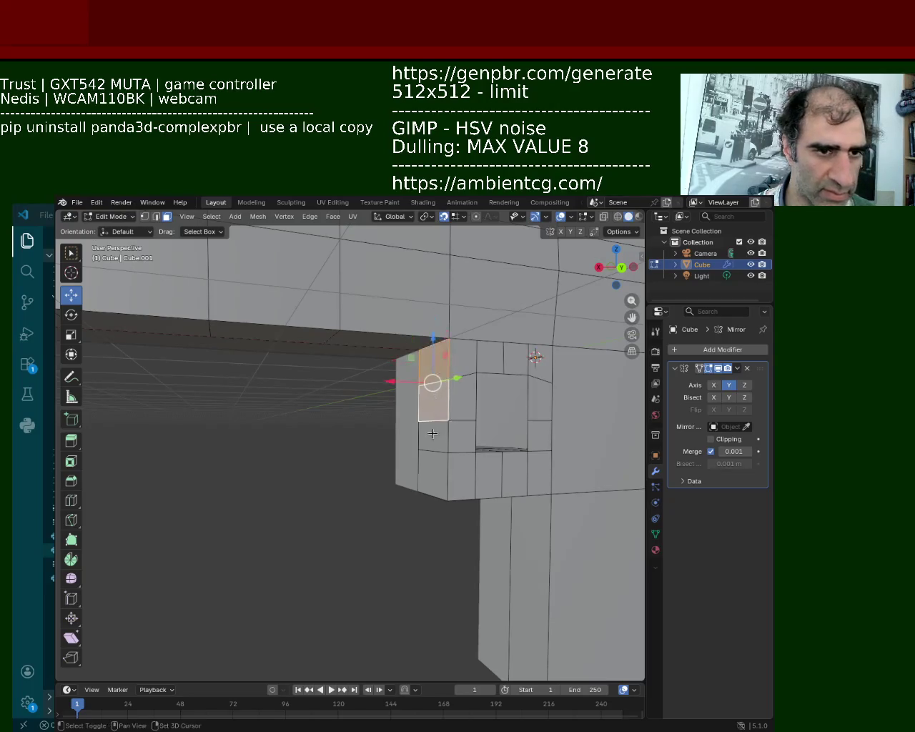
left_click(432, 436, "shift")
left_click(434, 472, "shift")
key("g")
key("x")
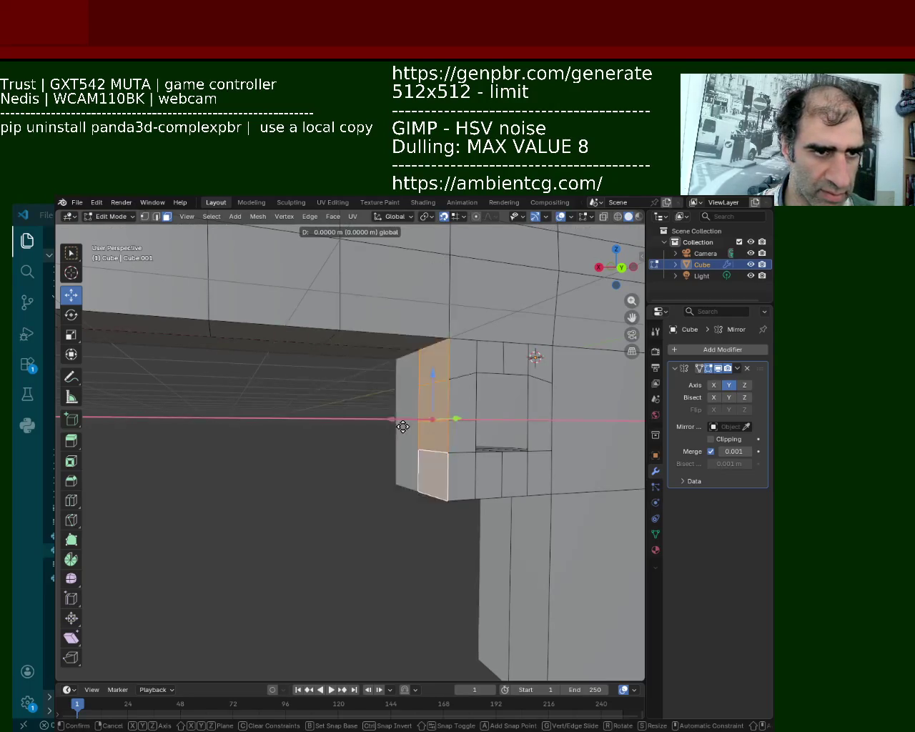
key("Escape")
Select two edges beside the trigger-guard opening
mouse_move(405, 405)
middle_mouse_down()
mouse_move(375, 382)
mouse_move(271, 373)
middle_mouse_up()
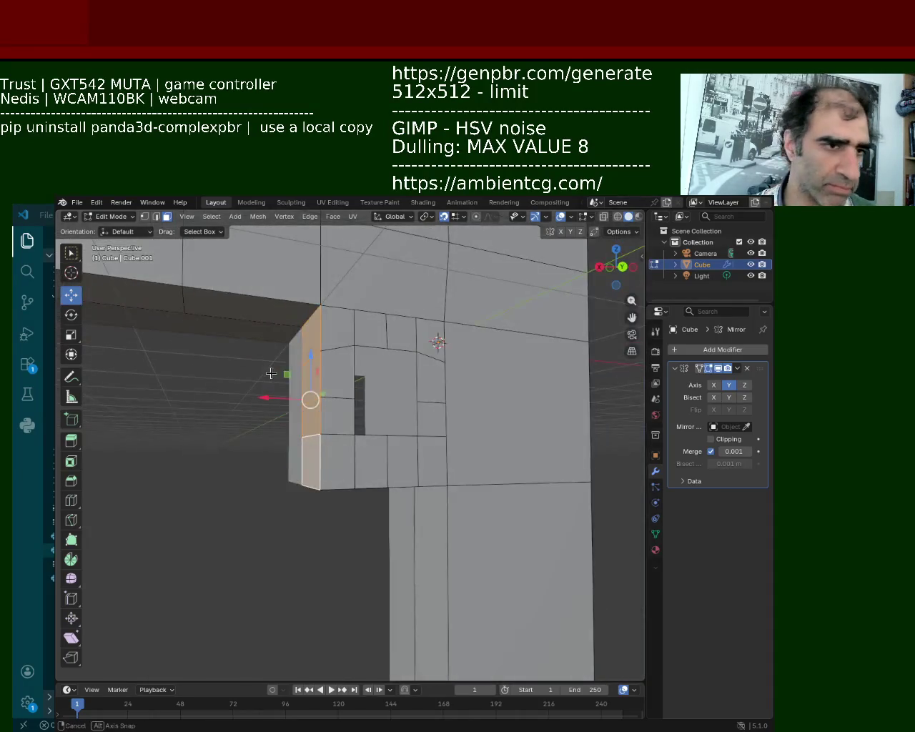
left_click(157, 217)
middle_click_drag(214, 272, 326, 331)
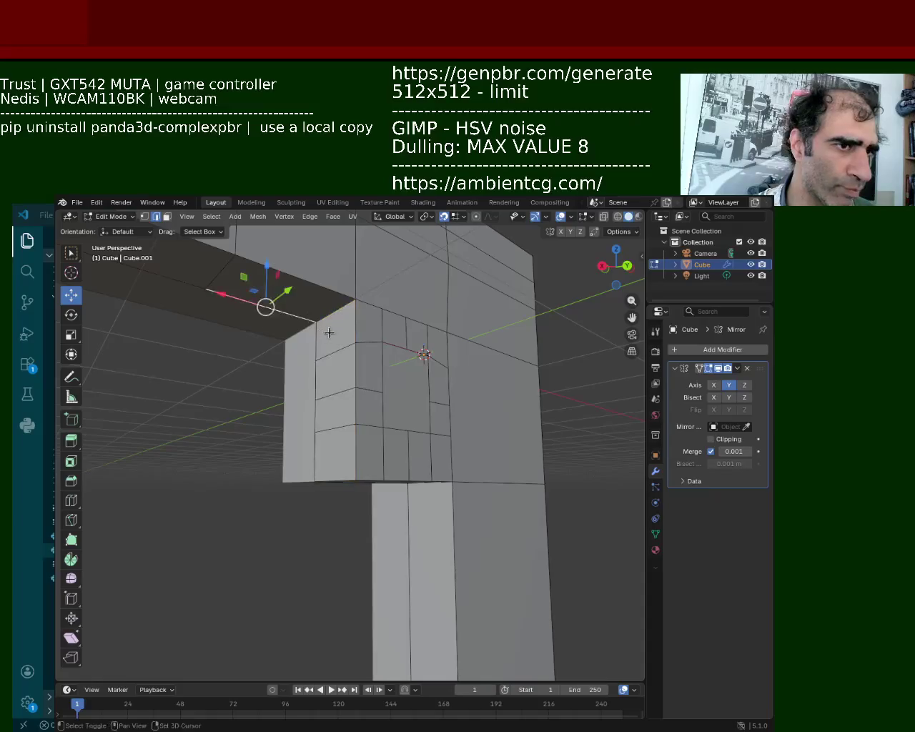
left_click(330, 366, "shift")
left_click(338, 412, "shift")
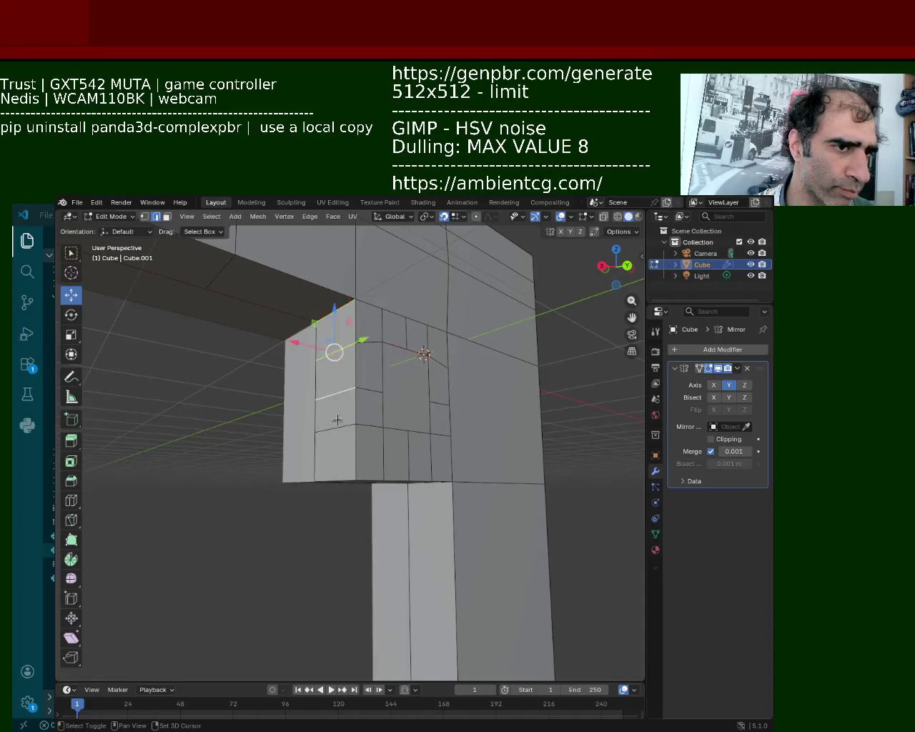
Move the two edges beside the opening 0.3 m along X
middle_click_drag(357, 394, 305, 433)
key("g")
key("shift+z")
middle_click_drag(235, 448, 316, 429)
type("x.4")
key("BackSpace")
type("300000")
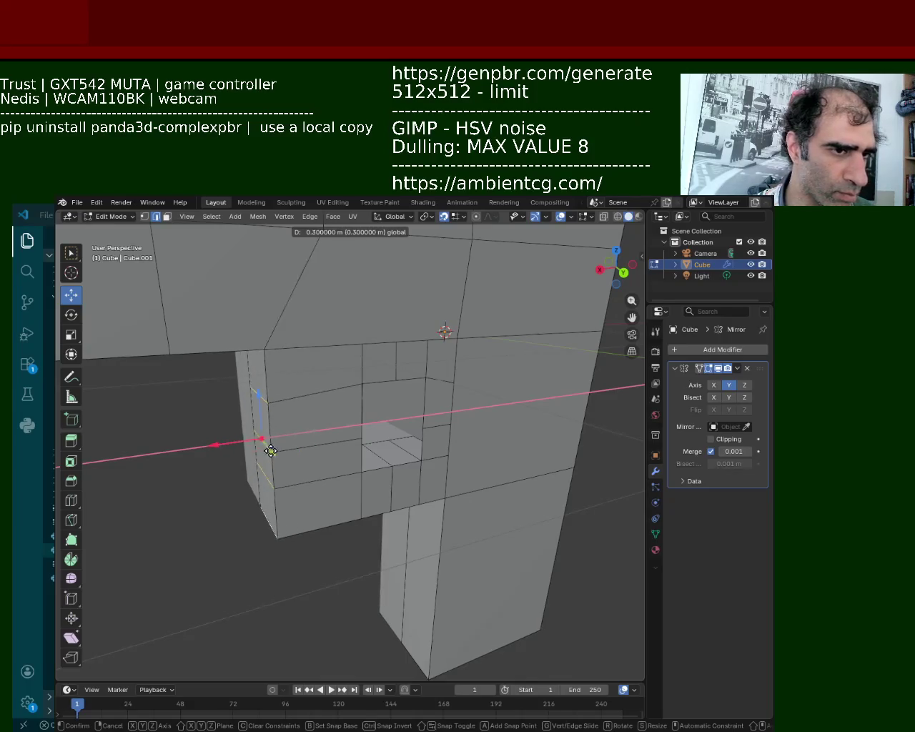
key("Return")
middle_click_drag(270, 450, 319, 415)
middle_click_drag(260, 398, 120, 243)
left_click(166, 216)
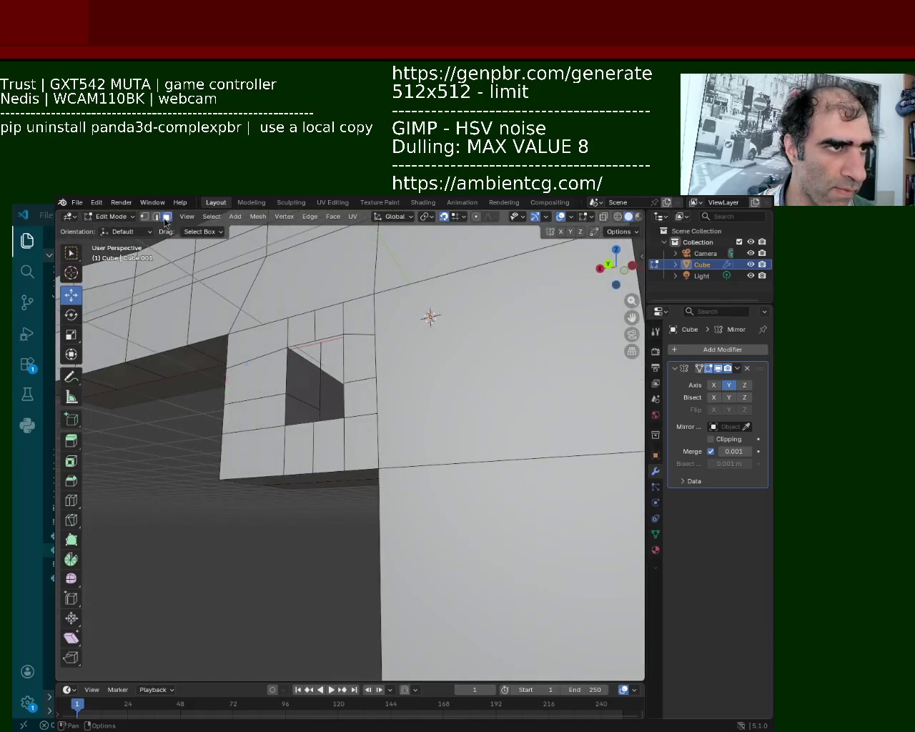
Slide the trigger-guard hole's inner side face along X
left_click(307, 384)
middle_click_drag(306, 389, 311, 450)
key("g")
key("x")
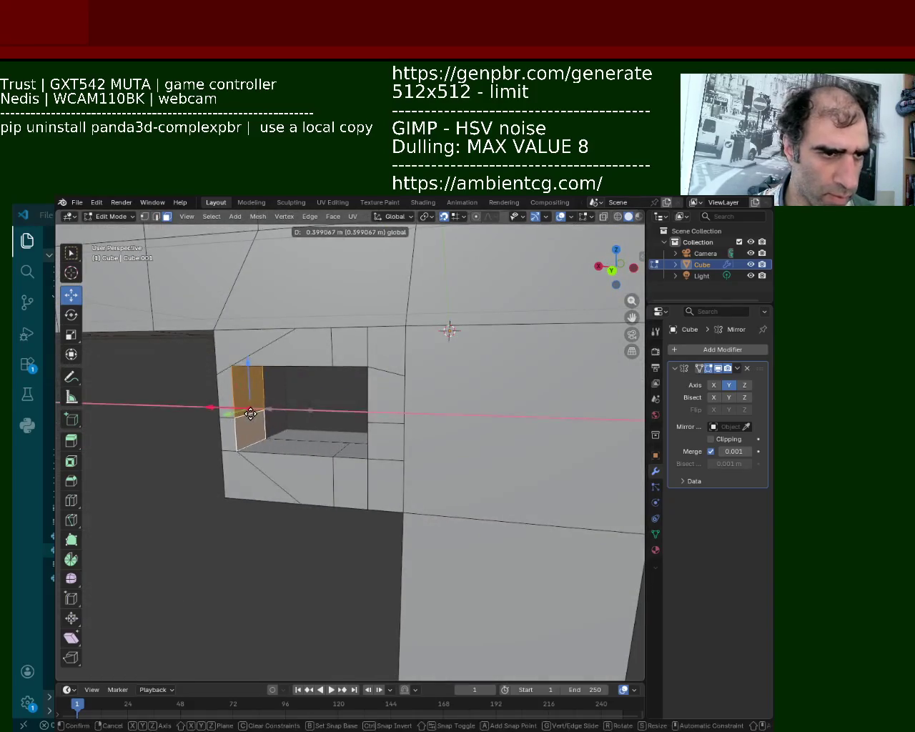
left_click(259, 422)
middle_click_drag(258, 422, 267, 404)
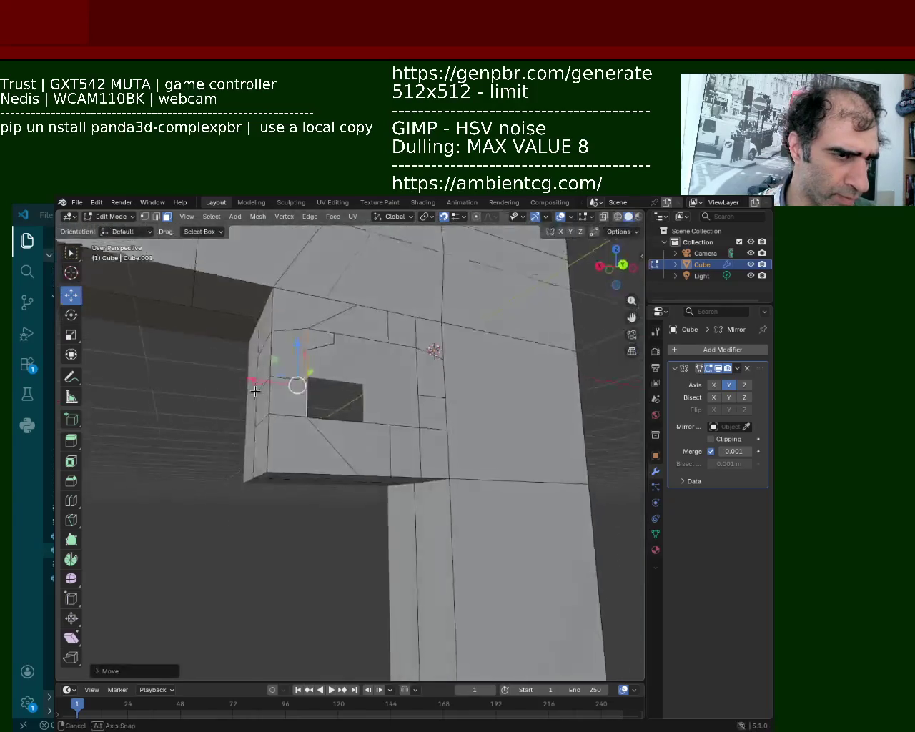
scroll(274, 414, "up", 3)
mouse_move(325, 419)
middle_mouse_down()
mouse_move(278, 443)
mouse_move(234, 427)
middle_mouse_up()
Shift the hole's bottom edge along X, select its top edge, then switch to VS Code
left_click(156, 217)
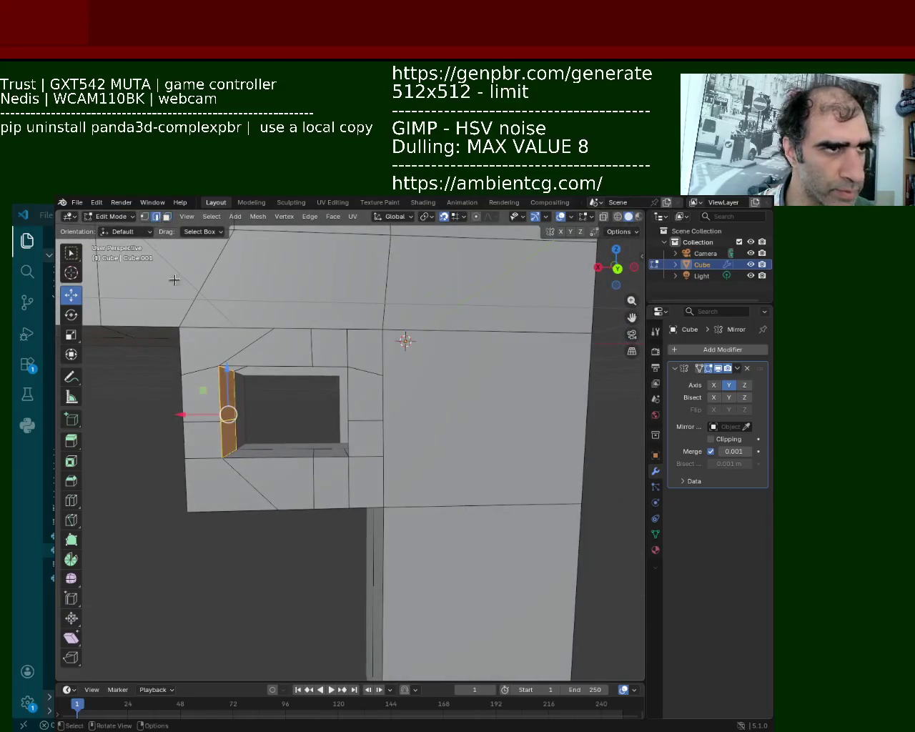
left_click(228, 457)
mouse_move(231, 451)
middle_mouse_down()
mouse_move(231, 474)
mouse_move(268, 447)
mouse_move(243, 434)
mouse_move(218, 360)
mouse_move(267, 380)
middle_mouse_up()
key("g")
key("x")
left_click(243, 473)
left_click(218, 361)
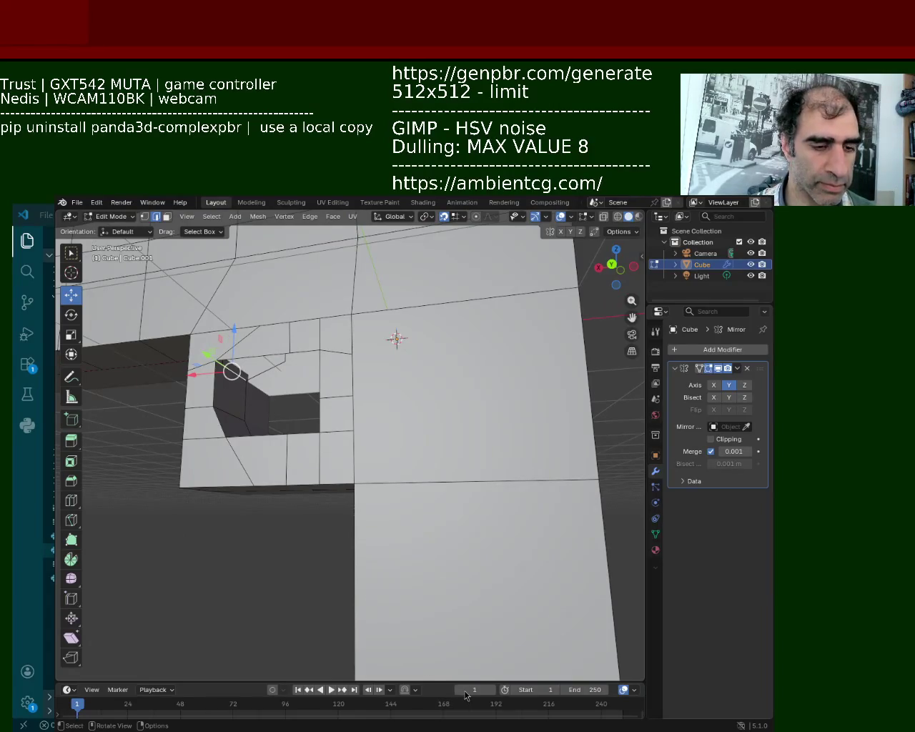
mouse_move(363, 549)
middle_mouse_down()
mouse_move(351, 378)
mouse_move(223, 467)
mouse_move(322, 428)
mouse_move(363, 399)
middle_mouse_up()
scroll(351, 377, "down", 5)
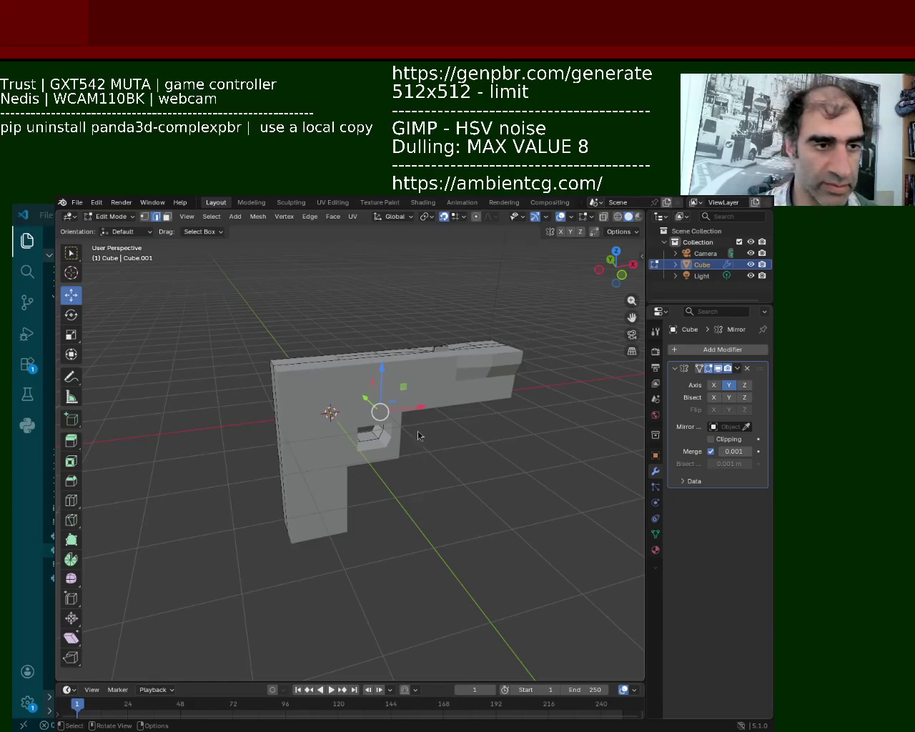
key("alt+Tab")
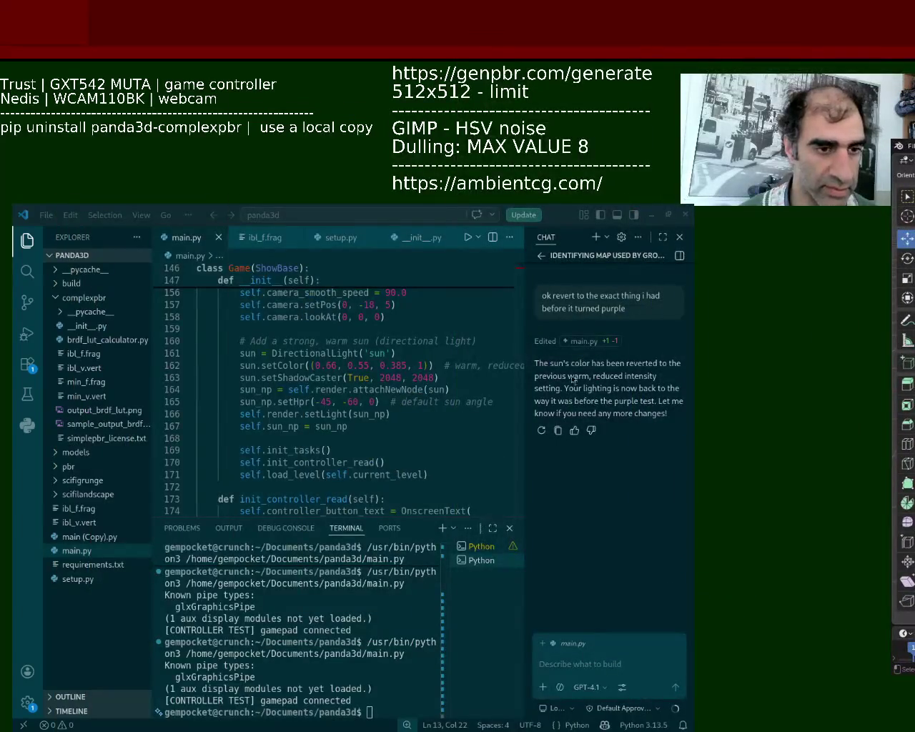
Rerun python3 main.py from the terminal to launch the Panda3D game
left_click(467, 236)
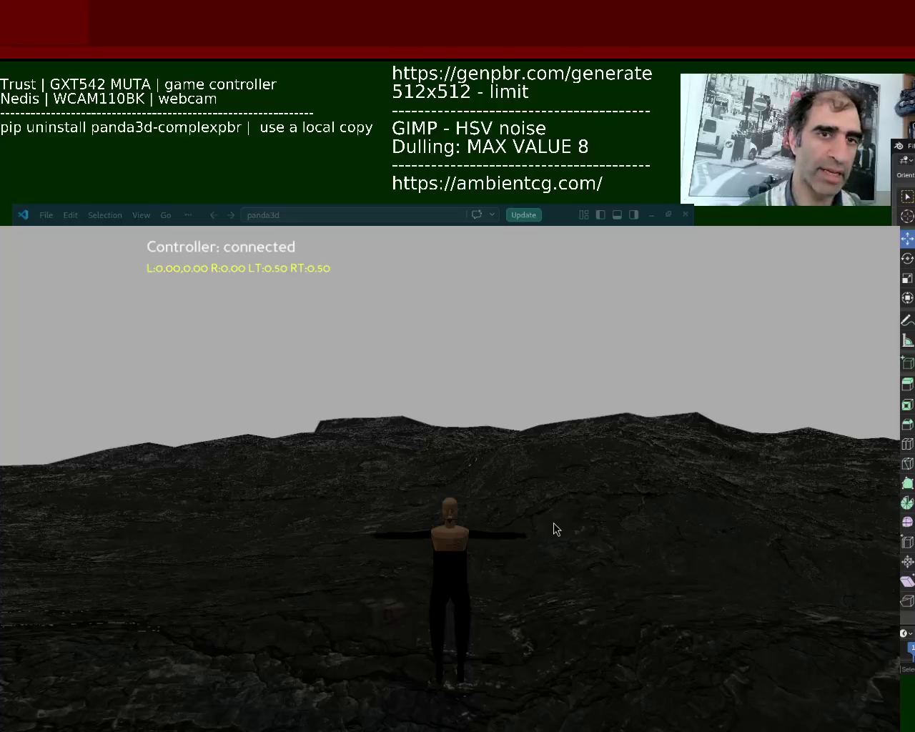
Quit the Panda3D game with Escape and put the Blender window back over VS Code
mouse_move(902, 464)
left_mouse_down("alt")
mouse_move(658, 486)
mouse_move(429, 446)
left_mouse_up("alt")
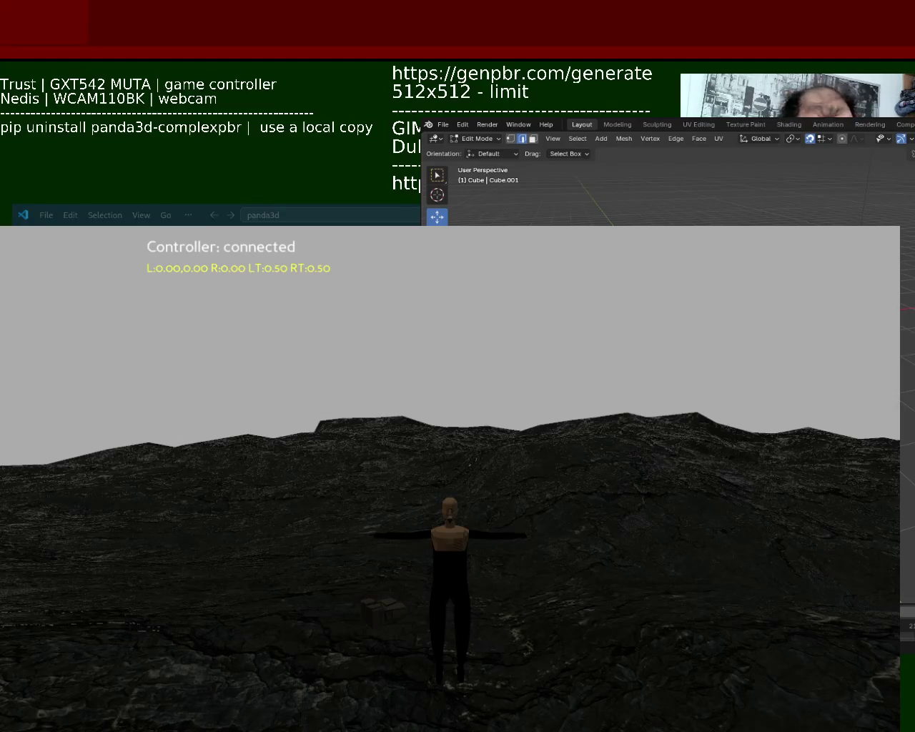
key("Escape")
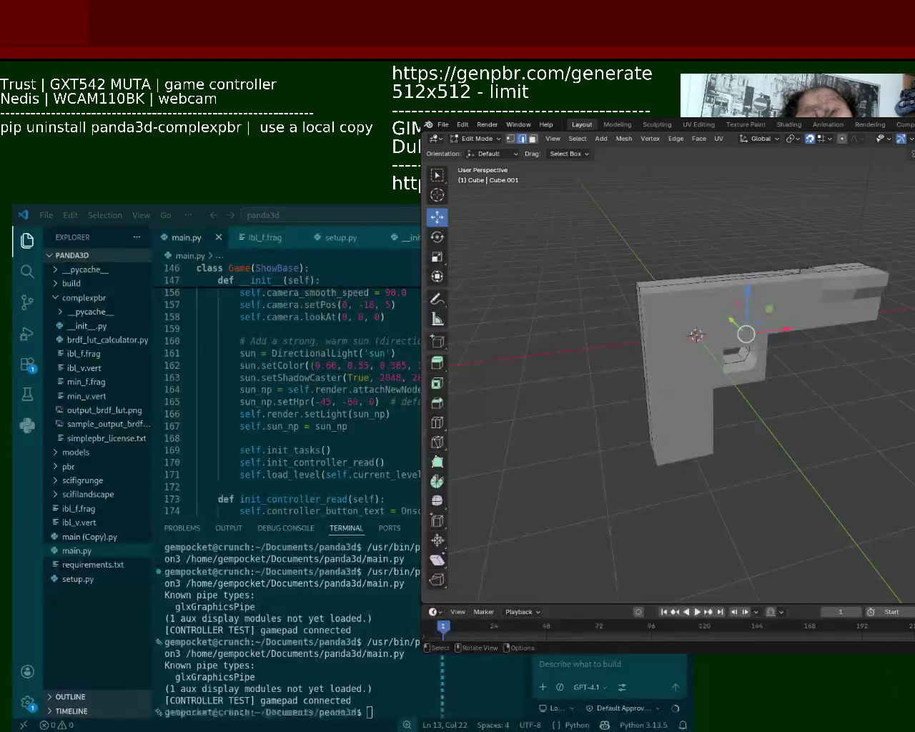
mouse_move(734, 186)
left_mouse_down("alt")
mouse_move(722, 203)
mouse_move(278, 295)
left_mouse_up("alt")
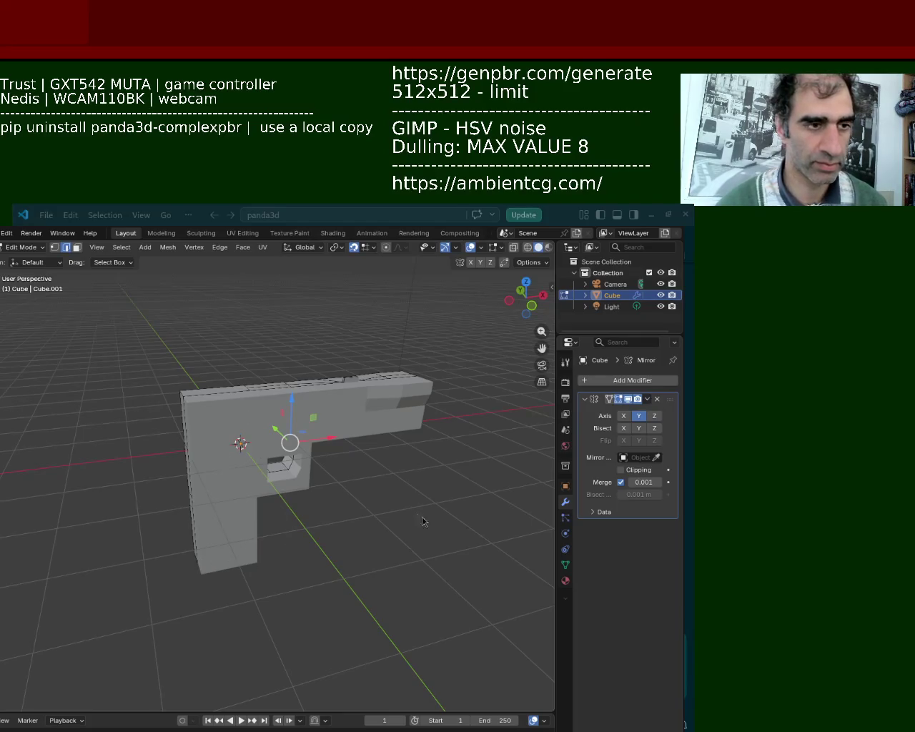
Zoom in on the trigger guard and slide its selected front edge along X
scroll(342, 547, "up", 3)
mouse_move(342, 546)
middle_mouse_down()
mouse_move(347, 401)
mouse_move(314, 469)
mouse_move(193, 444)
mouse_move(212, 435)
mouse_move(172, 400)
middle_mouse_up()
scroll(233, 436, "up", 3)
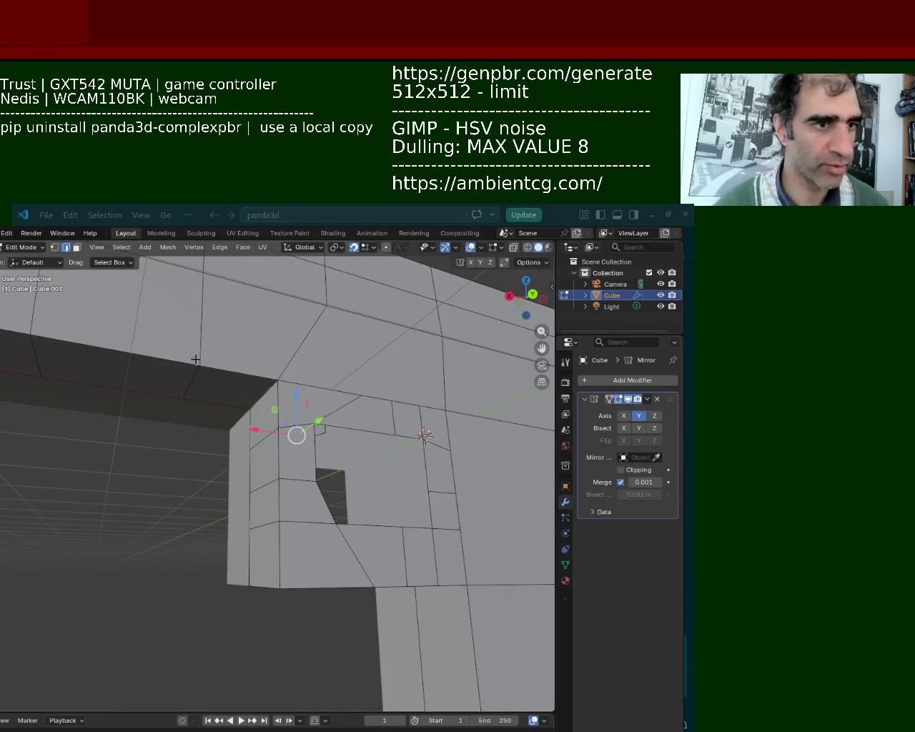
middle_click_drag(262, 470, 250, 489)
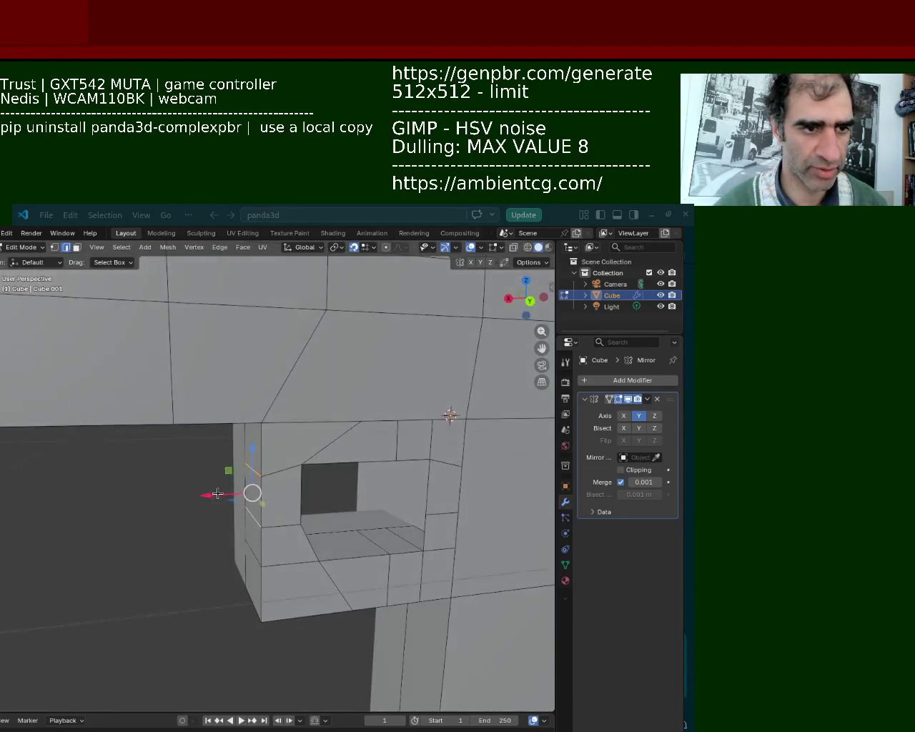
key("g")
key("shift+z")
key("x")
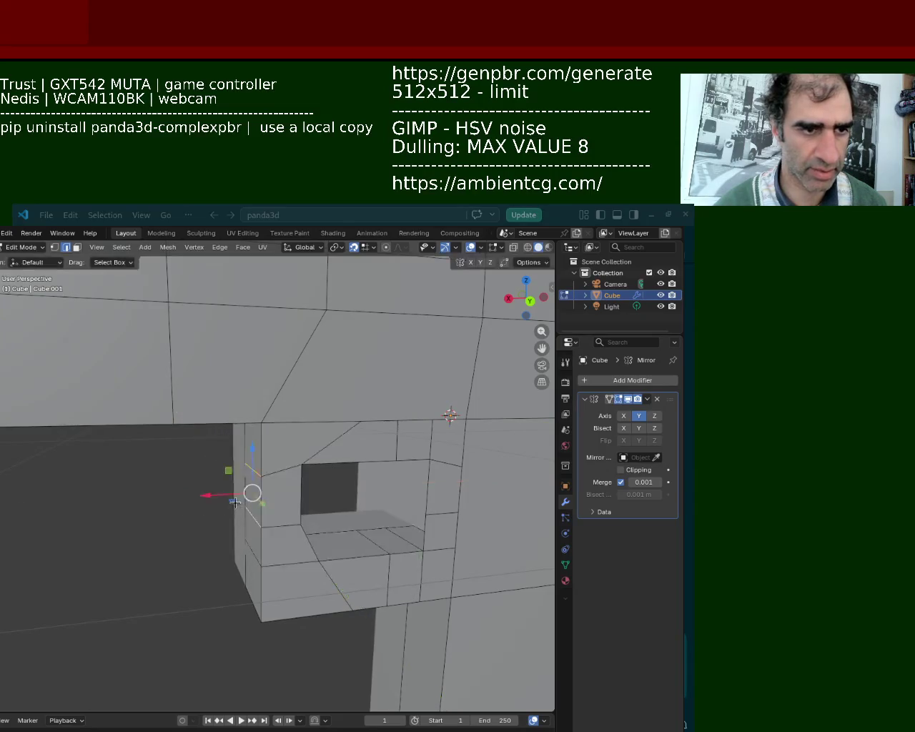
left_click(246, 493)
mouse_move(246, 494)
middle_mouse_down()
mouse_move(318, 506)
mouse_move(416, 543)
mouse_move(298, 486)
mouse_move(206, 482)
mouse_move(318, 489)
mouse_move(230, 422)
middle_mouse_up()
scroll(318, 506, "down", 2)
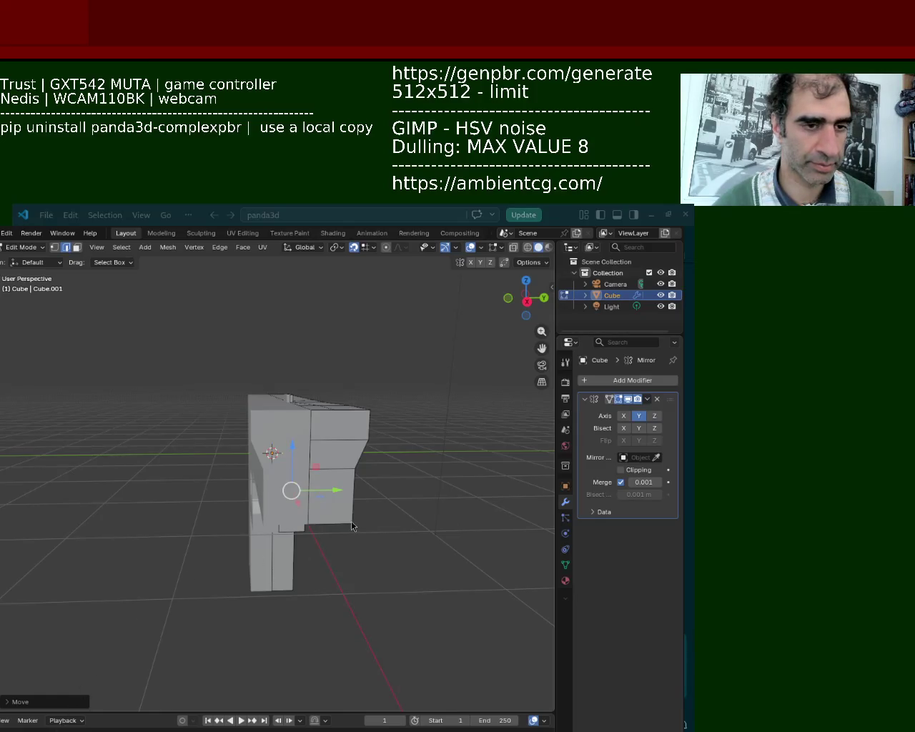
mouse_move(233, 363)
middle_mouse_down()
mouse_move(260, 434)
mouse_move(212, 420)
mouse_move(189, 485)
mouse_move(327, 448)
middle_mouse_up()
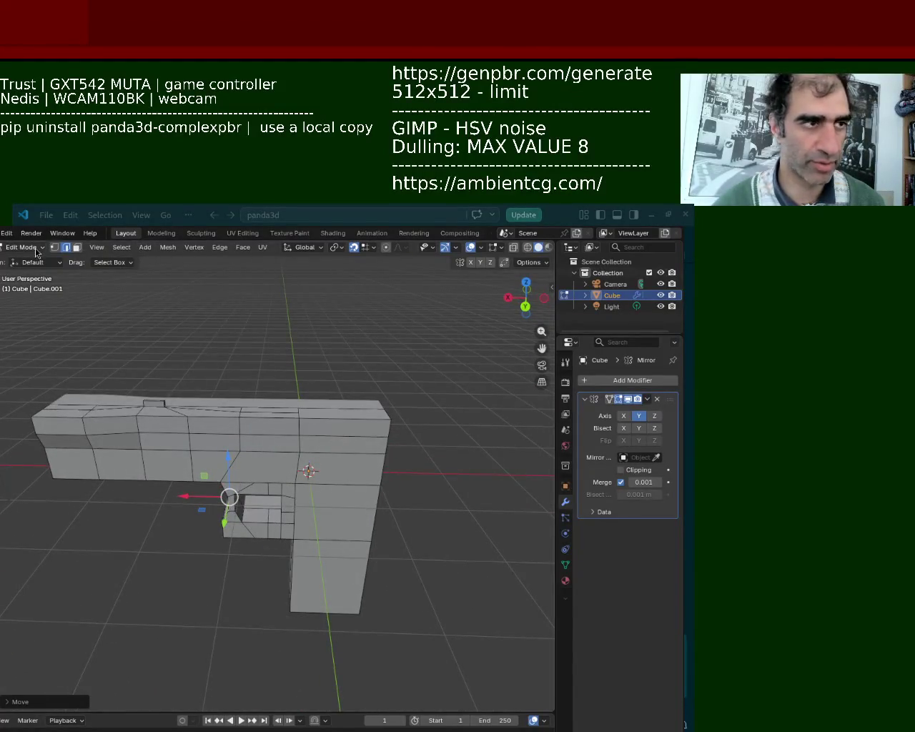
Lower the slide's top front edge 0.1 m and shift it along X
left_click(382, 418)
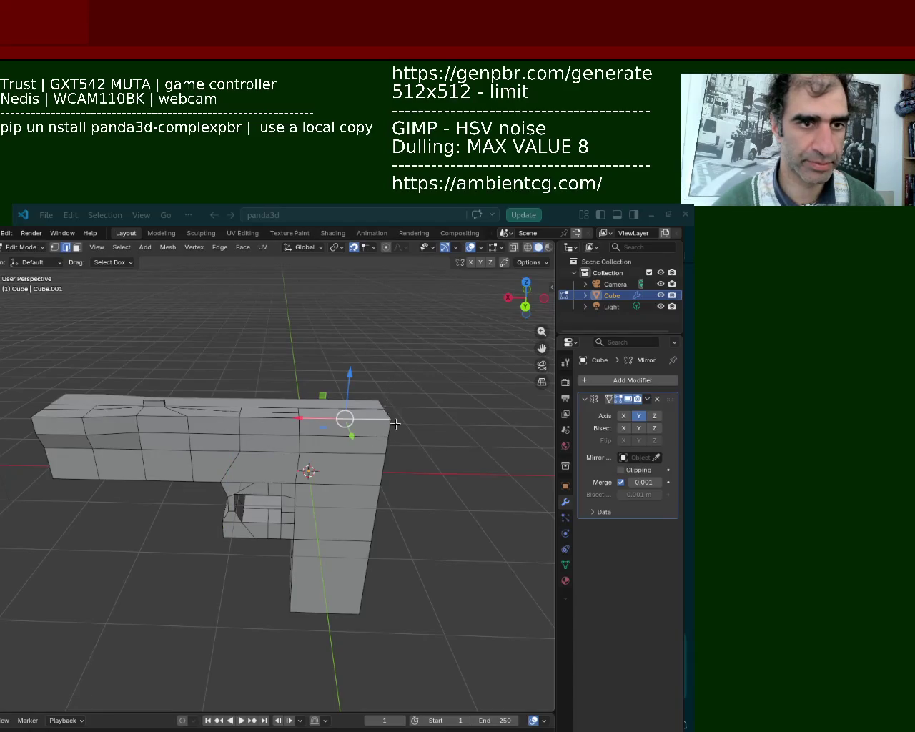
left_click_drag(388, 398, 391, 420)
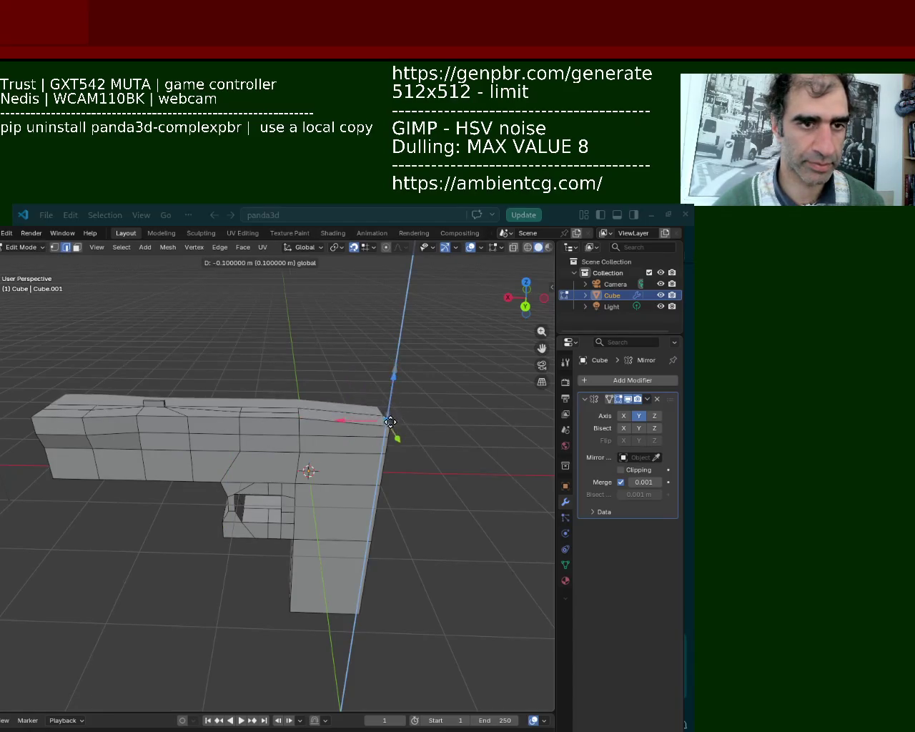
mouse_move(391, 424)
middle_mouse_down()
mouse_move(388, 438)
mouse_move(315, 428)
mouse_move(371, 401)
mouse_move(333, 409)
middle_mouse_up()
left_click_drag(337, 396, 373, 413)
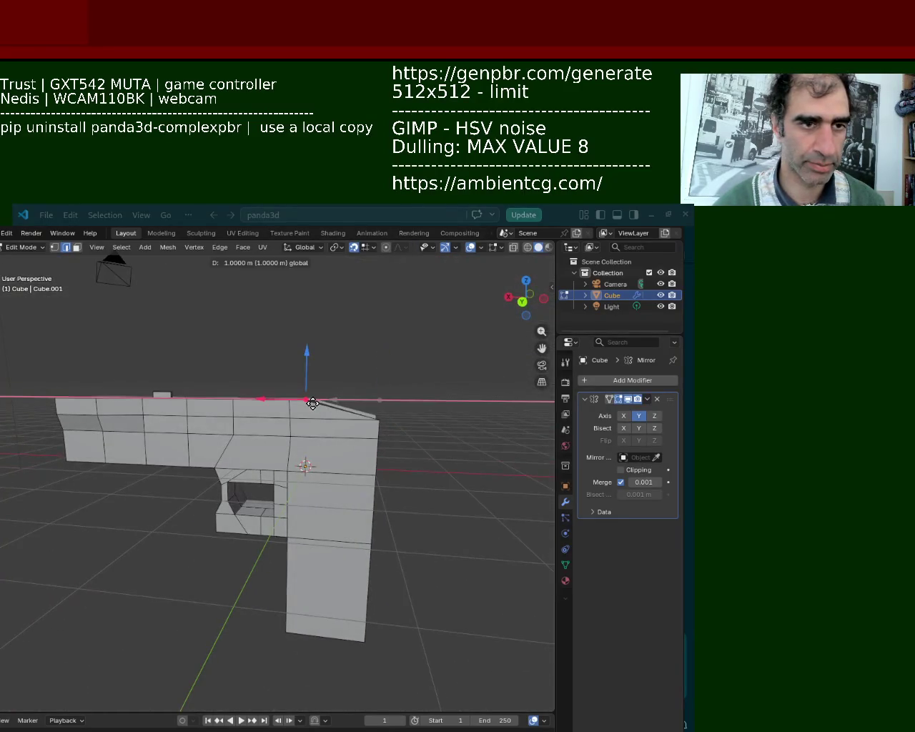
left_click(364, 413)
mouse_move(364, 413)
middle_mouse_down()
mouse_move(245, 455)
mouse_move(162, 447)
mouse_move(168, 303)
middle_mouse_up()
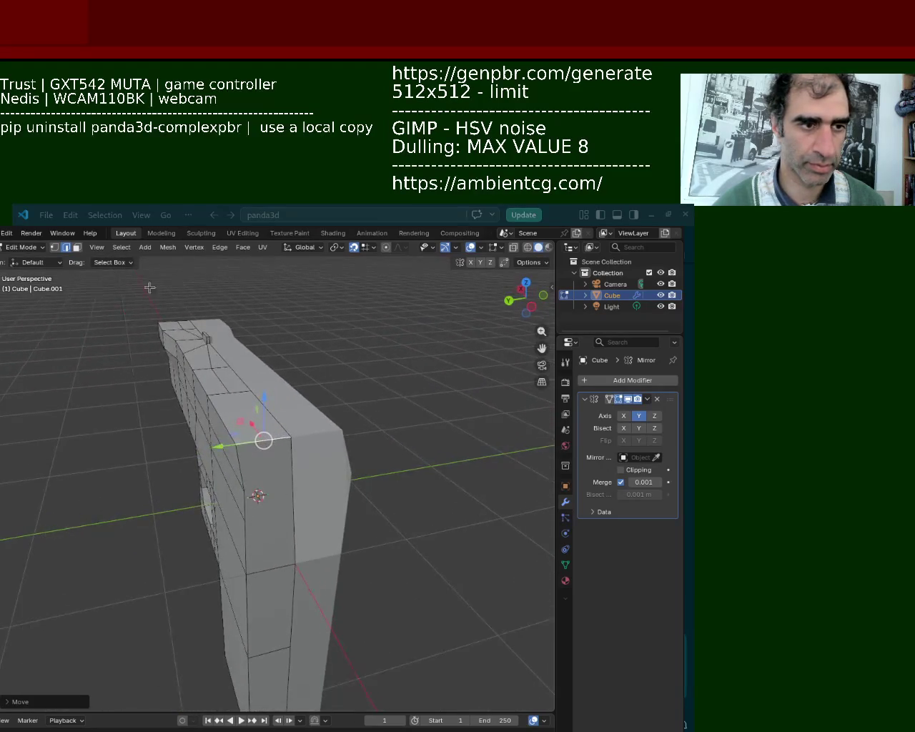
Raise a front vertex of the slide 0.1 m and check the result from the side
left_click(53, 248)
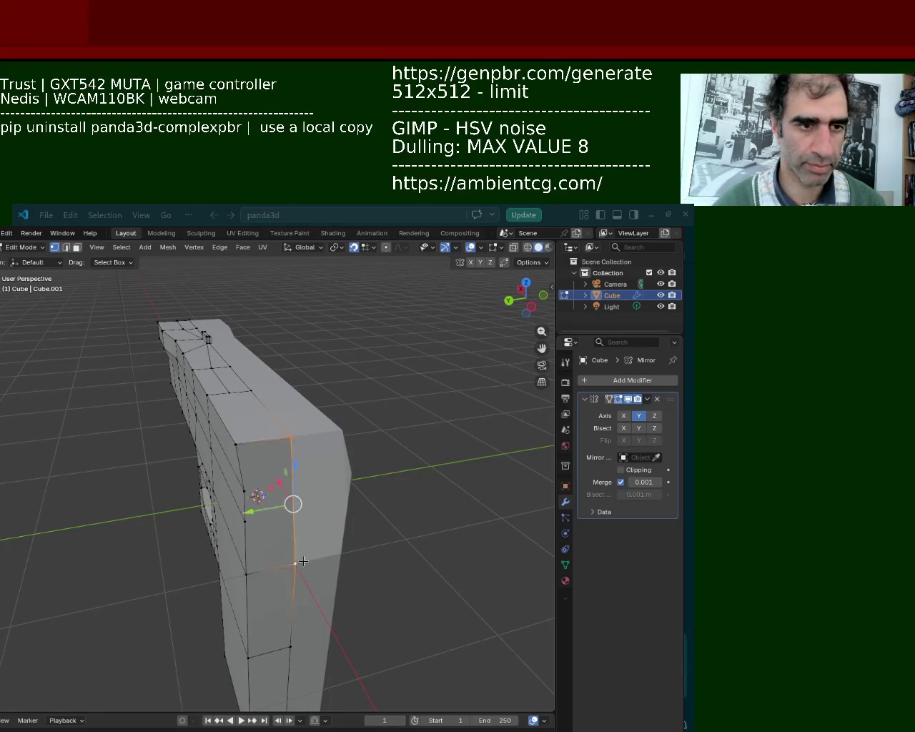
left_click(243, 491)
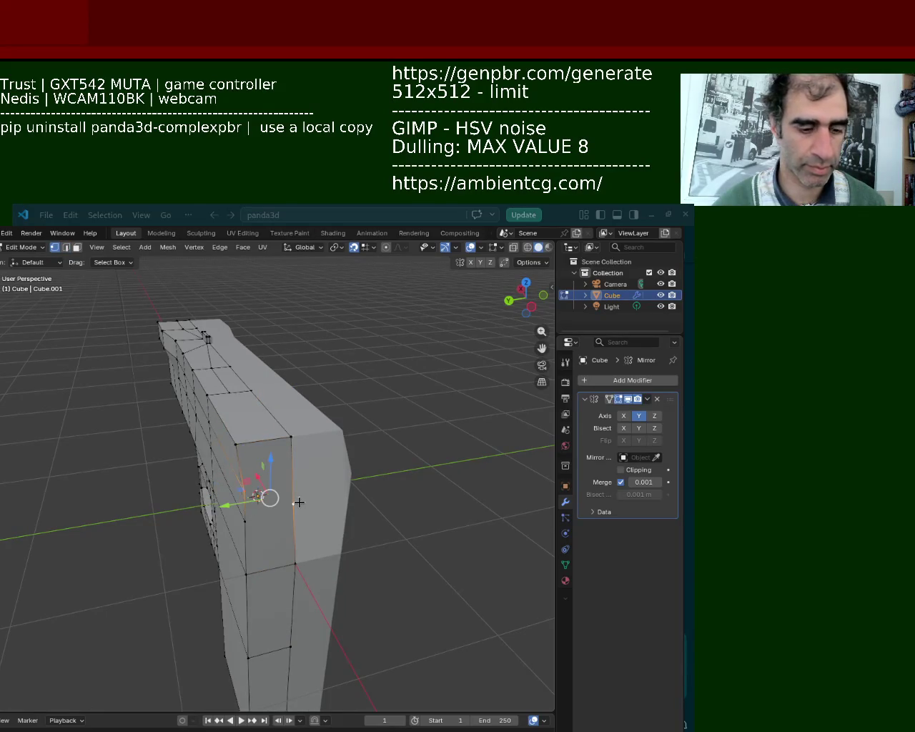
right_click(299, 502, "shift")
left_click_drag(297, 464, 296, 490)
mouse_move(296, 490)
middle_mouse_down()
mouse_move(199, 440)
mouse_move(127, 501)
middle_mouse_up()
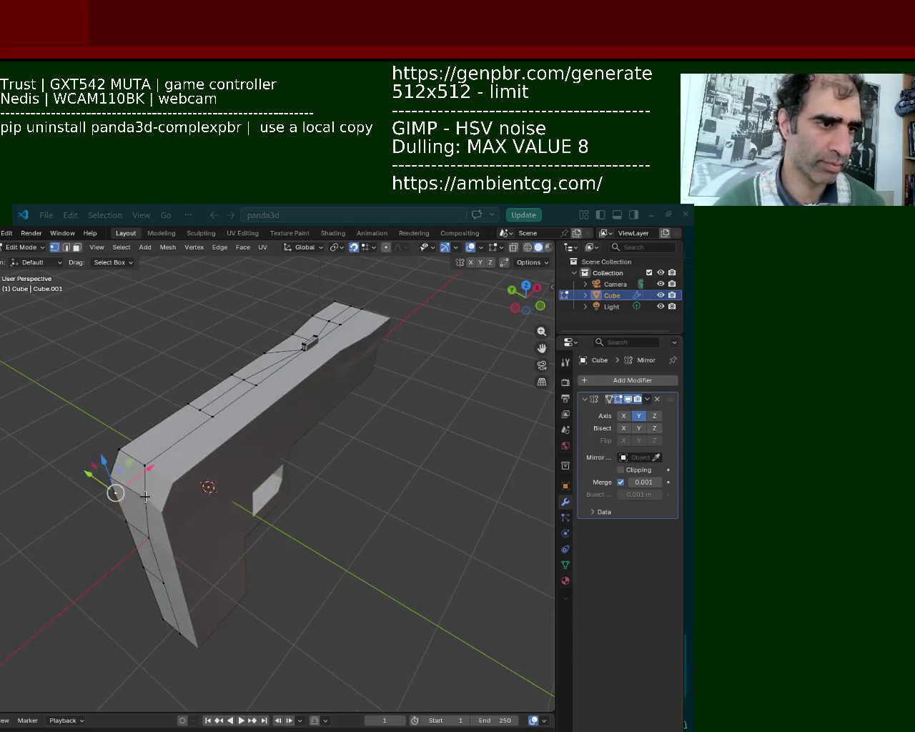
left_click_drag(170, 479, 159, 489)
mouse_move(312, 492)
middle_mouse_down()
mouse_move(415, 451)
mouse_move(402, 450)
middle_mouse_up()
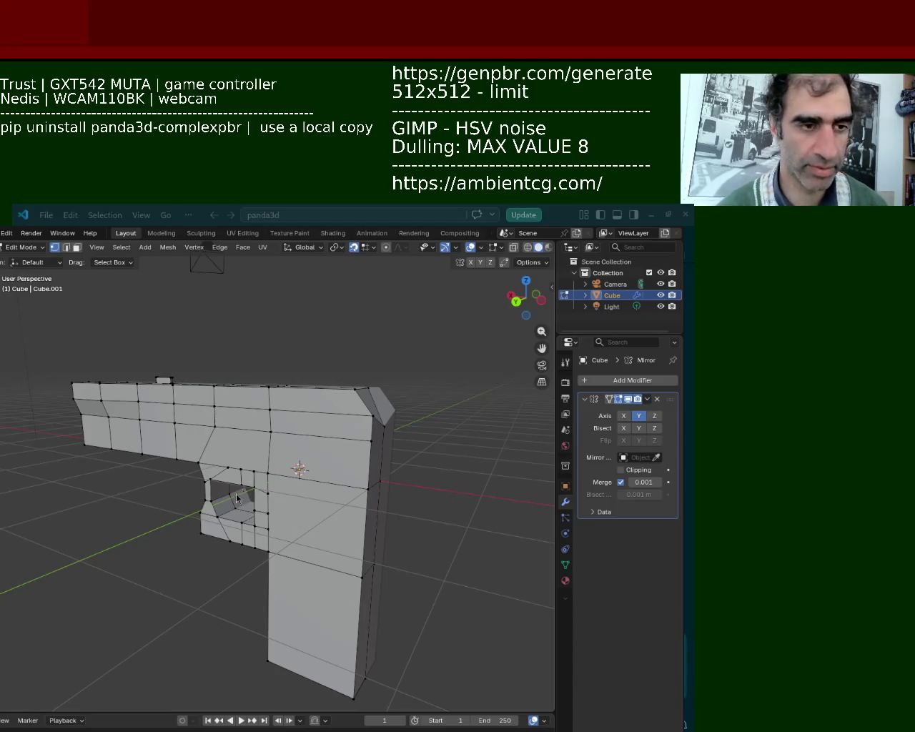
mouse_move(353, 524)
middle_mouse_down()
mouse_move(332, 429)
mouse_move(355, 489)
mouse_move(278, 496)
mouse_move(342, 473)
middle_mouse_up()
Move the slide's top front corner vertex along Z, then switch to Firefox
left_click(328, 407)
key("g")
key("z")
left_click(328, 407)
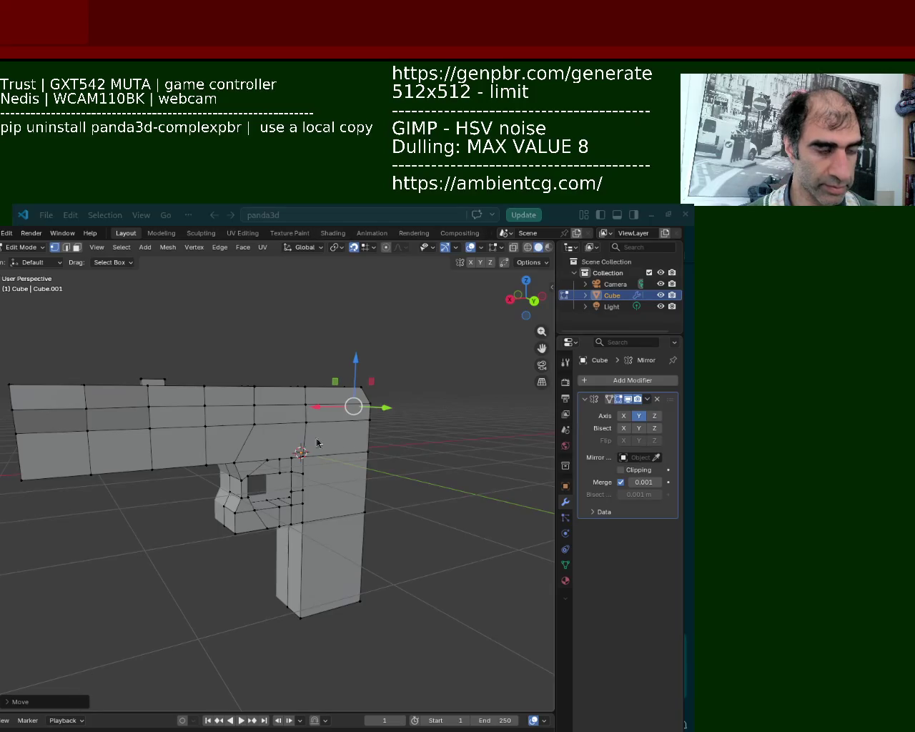
key("alt+Tab")
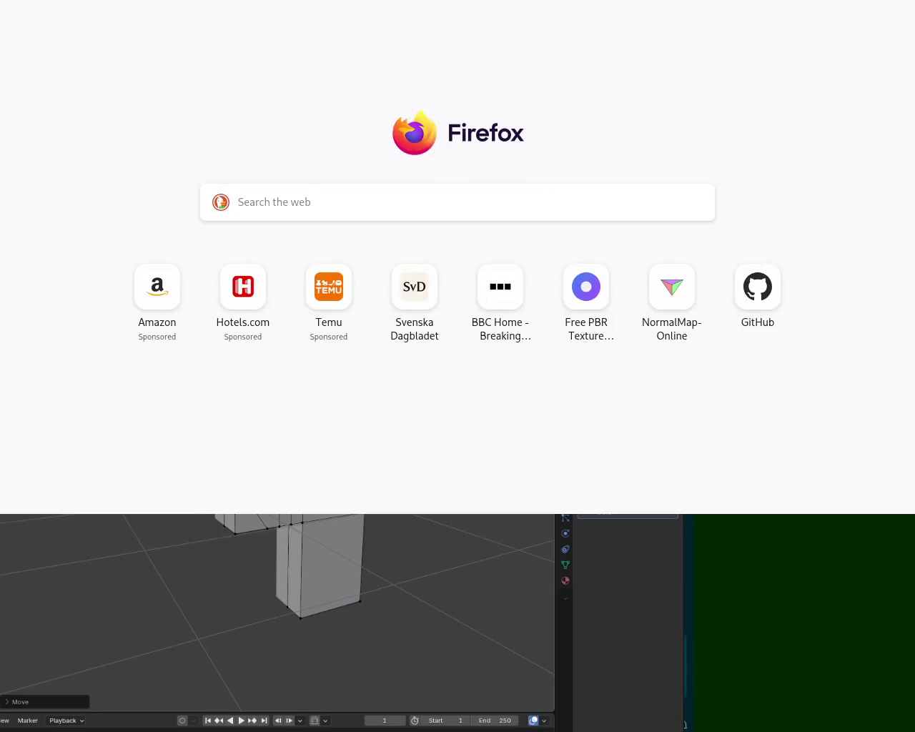
Load svd.se and open a news article from the front page
key("alt+Tab")
key("alt+Tab")
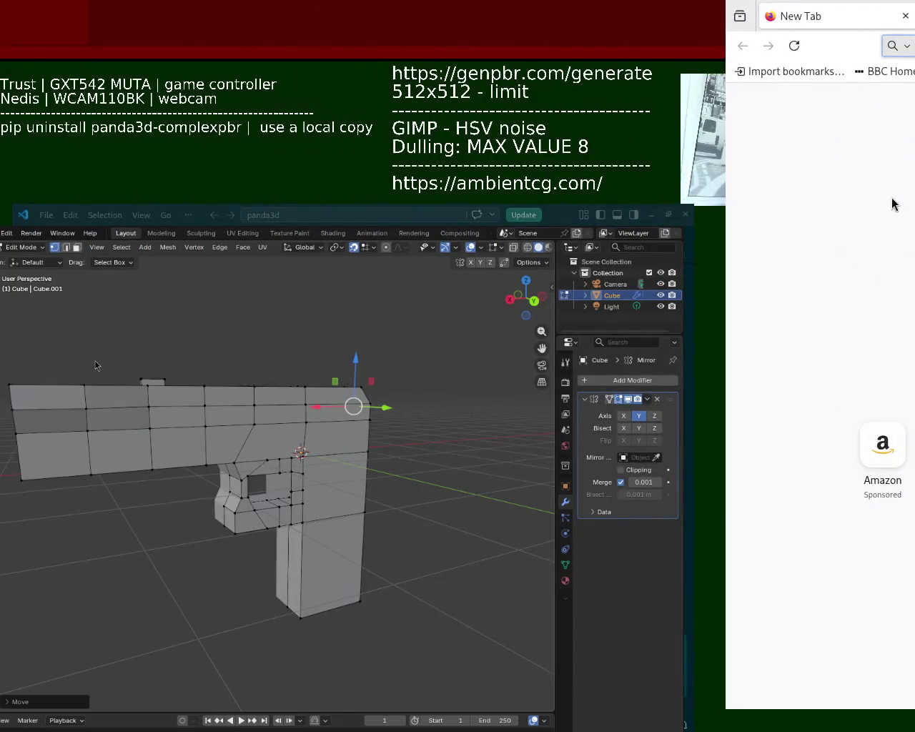
key("Return")
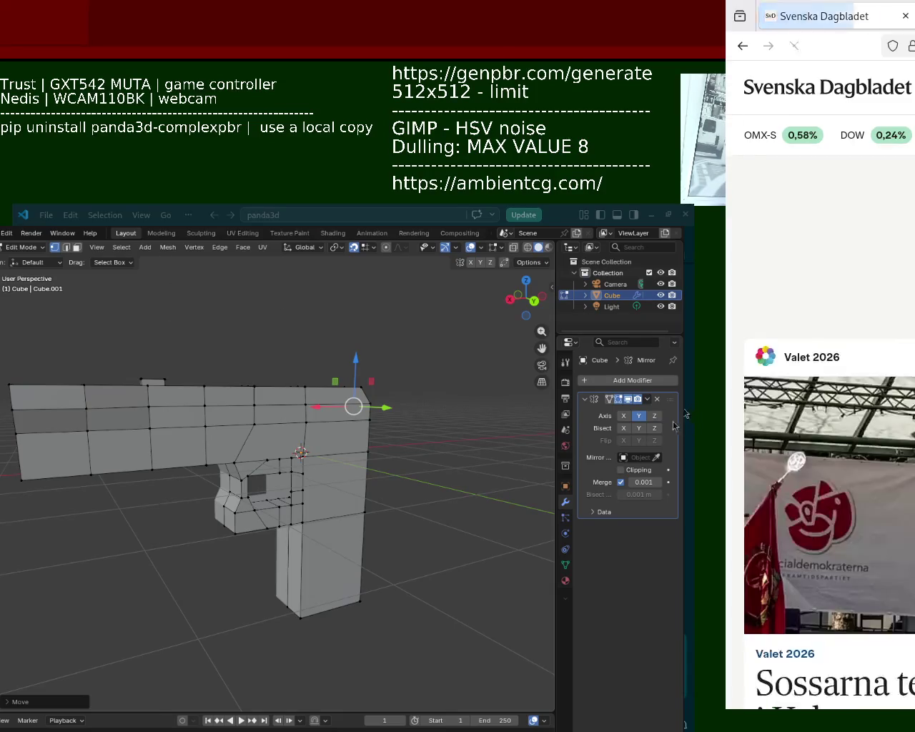
key("Tab")
key("Return")
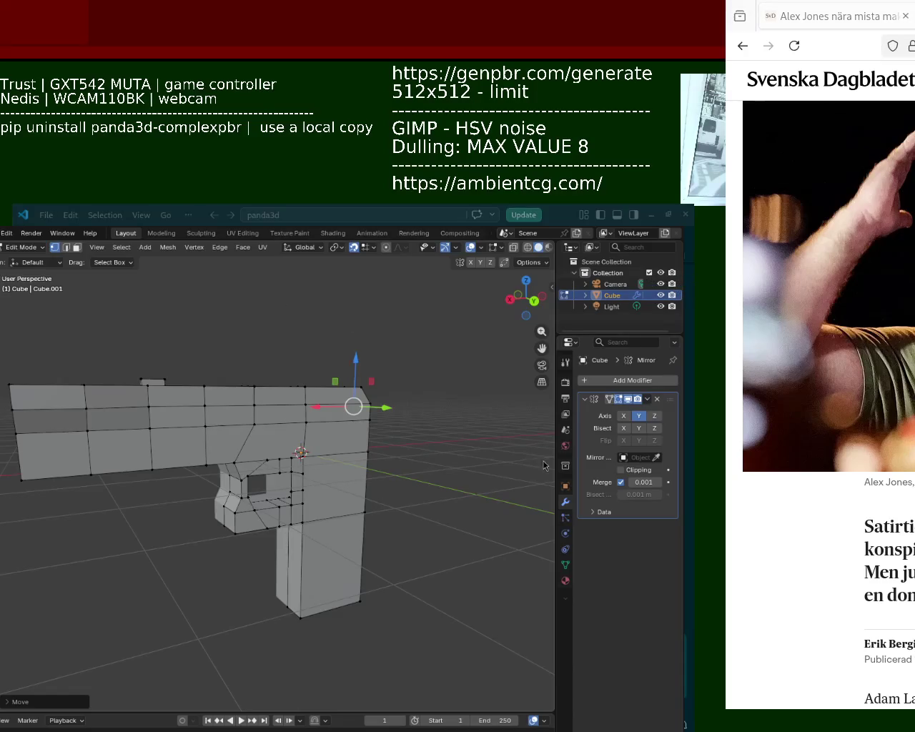
Maximise Firefox and scroll through the article on The Onion and Infowars
key("super+Up")
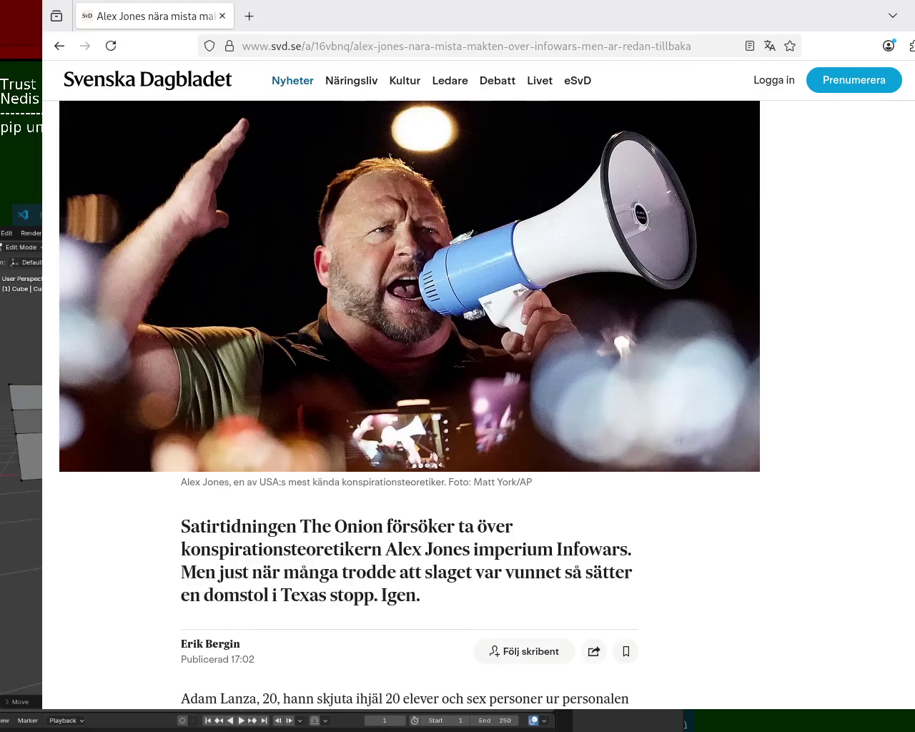
scroll(408, 401, "down", 3)
scroll(408, 400, "up", 1)
scroll(409, 401, "down", 2)
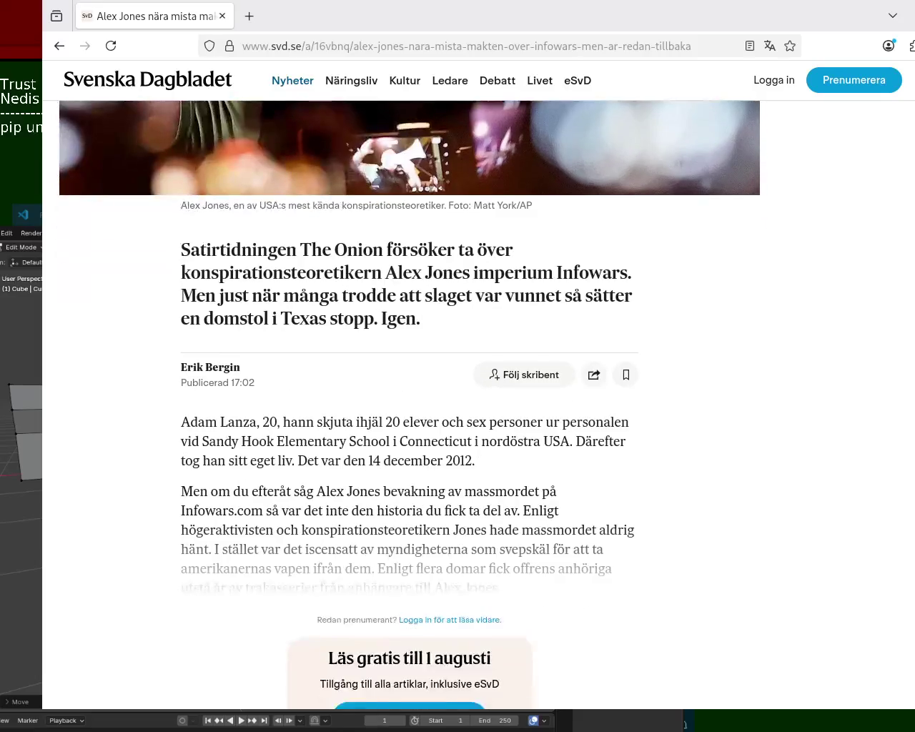
scroll(409, 400, "down", 2)
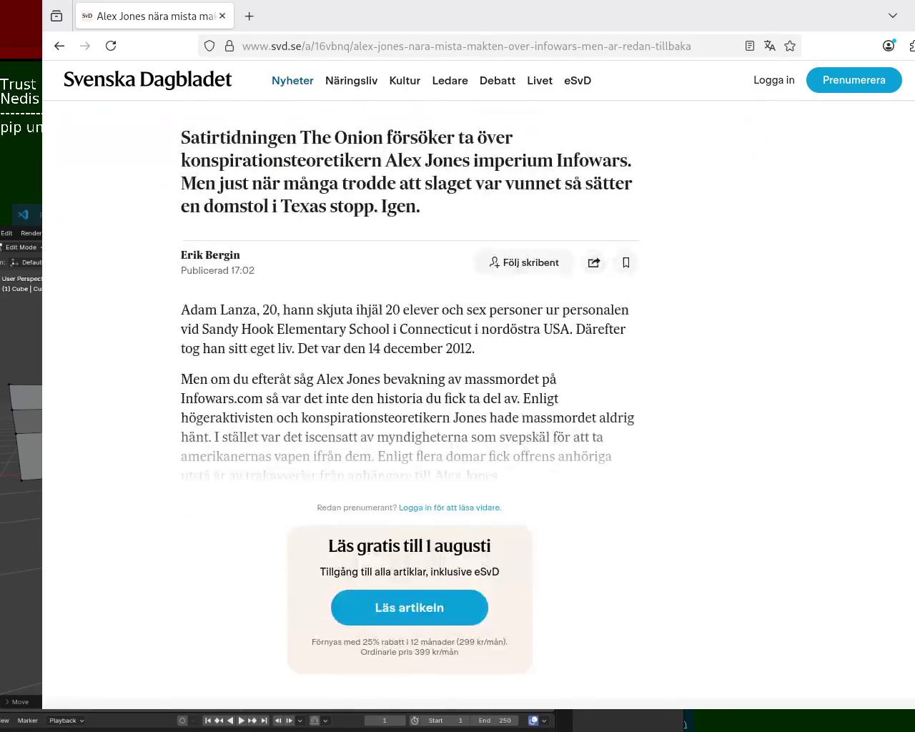
scroll(409, 400, "up", 10)
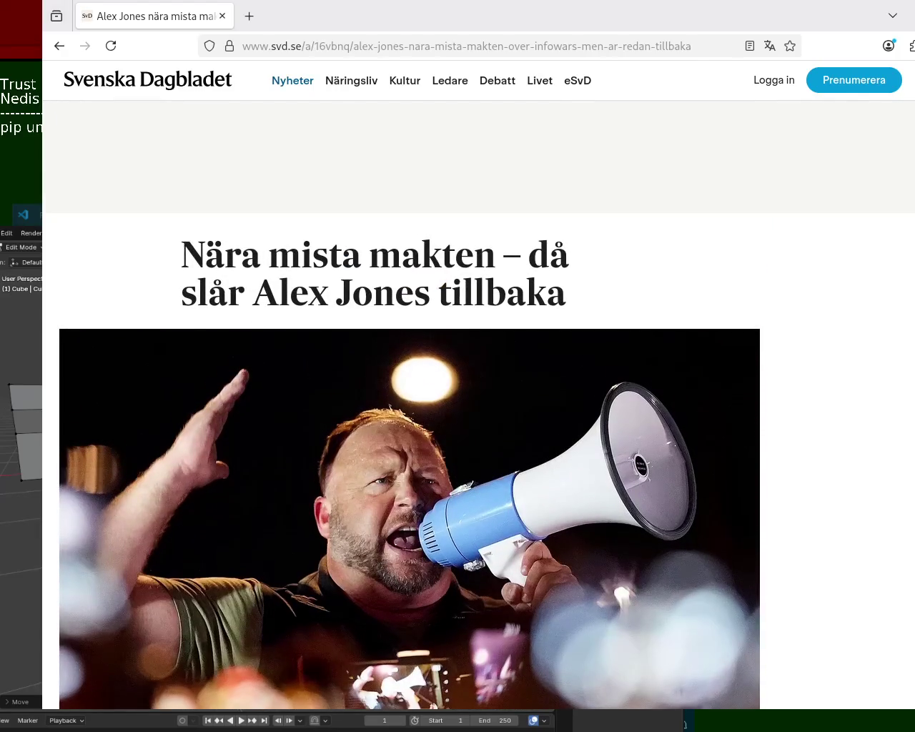
scroll(408, 400, "down", 2)
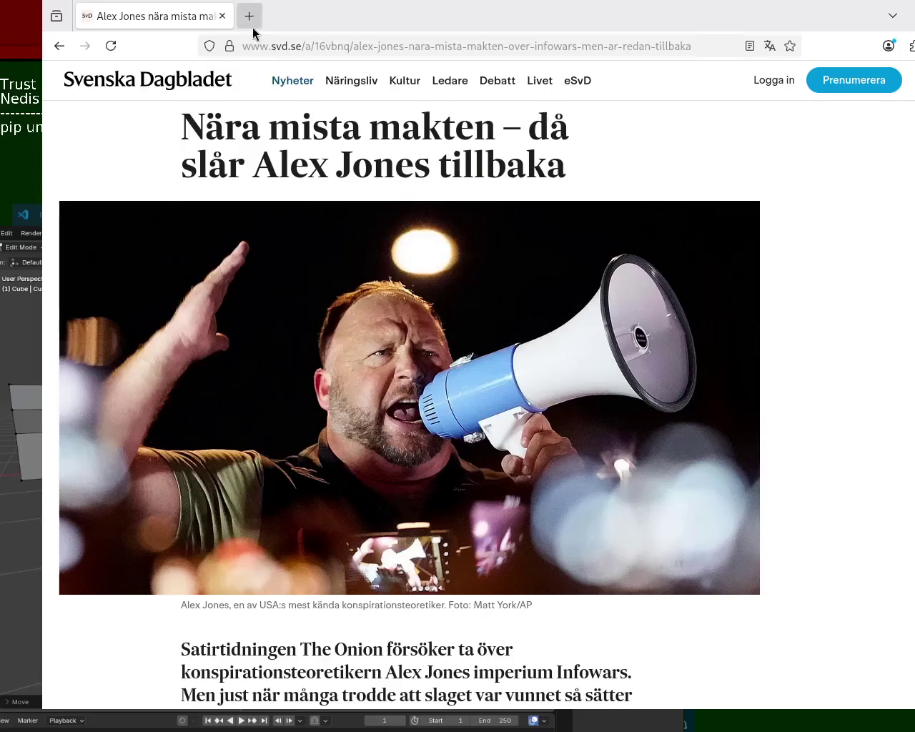
Search 'cyberpunk gun' in a new tab, show image results, then return to Blender
left_click(249, 15)
type("cpetry.github.io/")
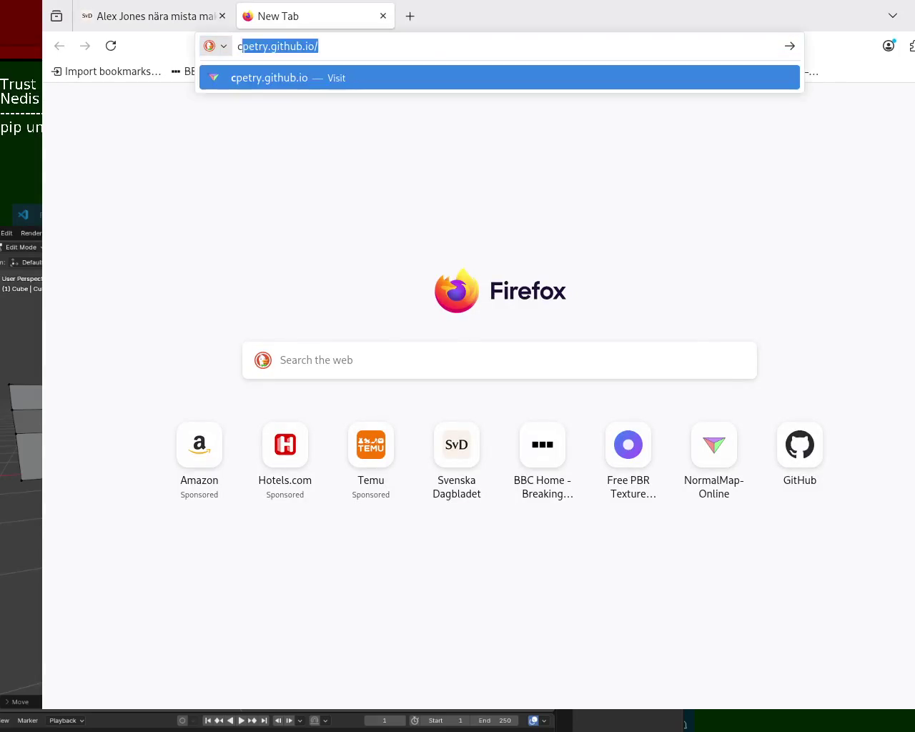
type("yberpunk g")
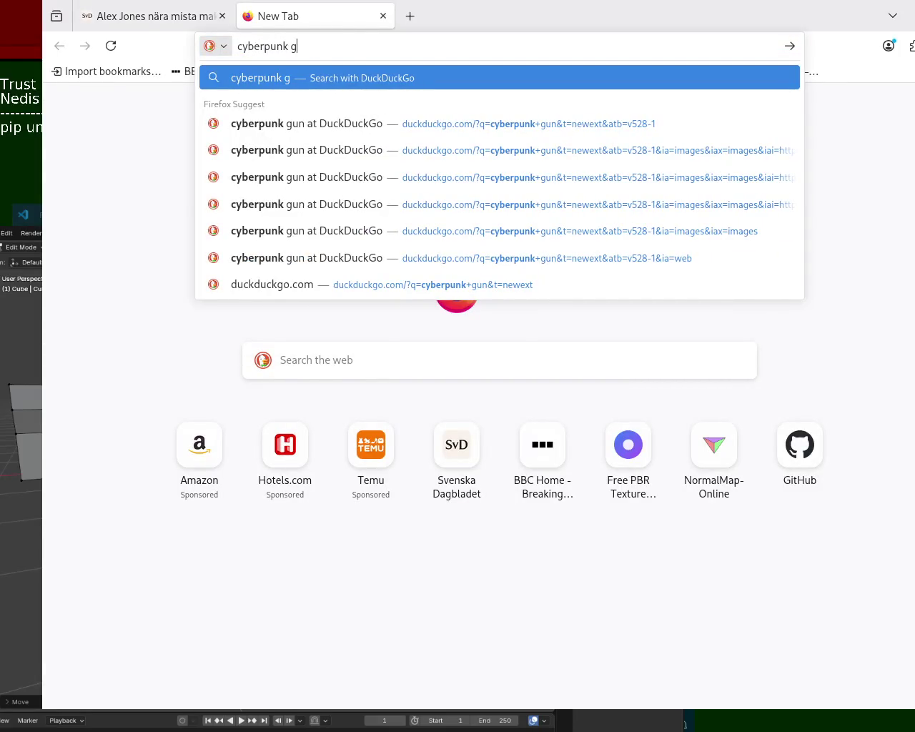
type("un")
key("Return")
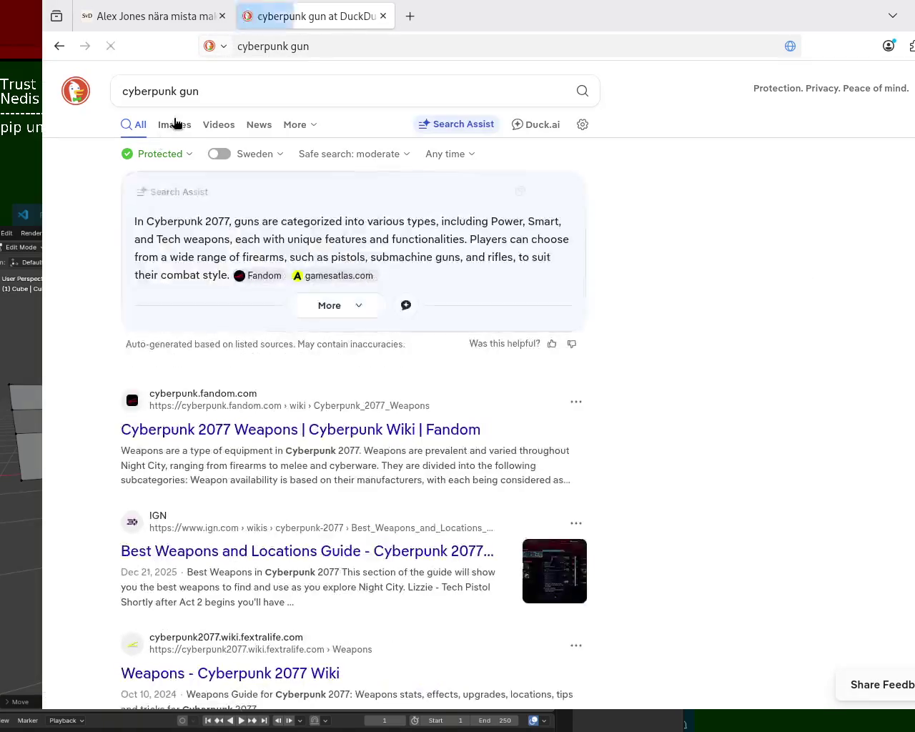
left_click(174, 123)
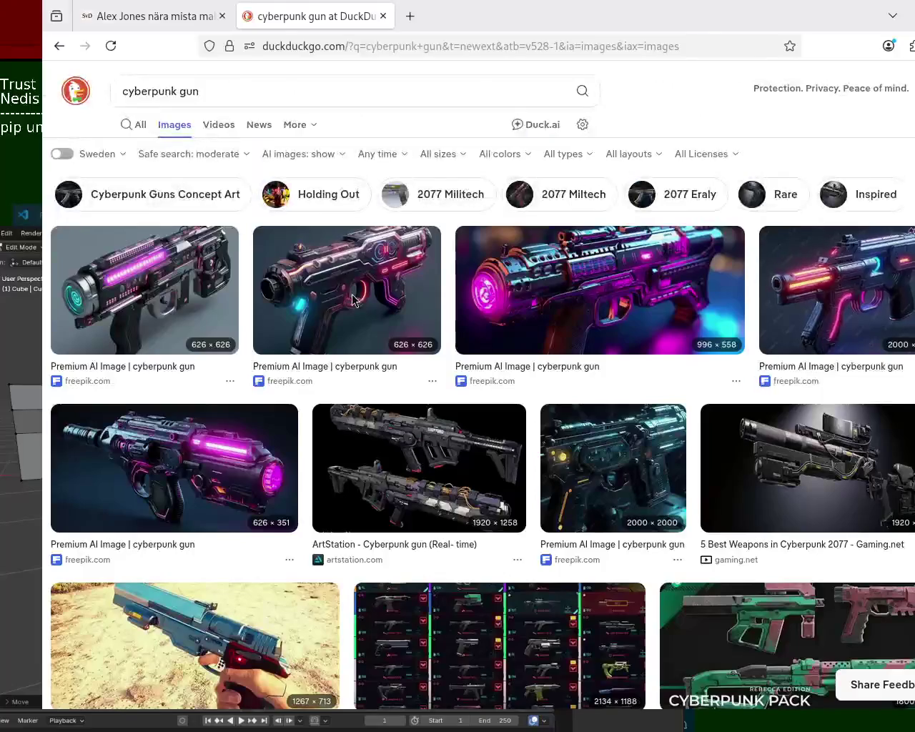
key("alt+Tab")
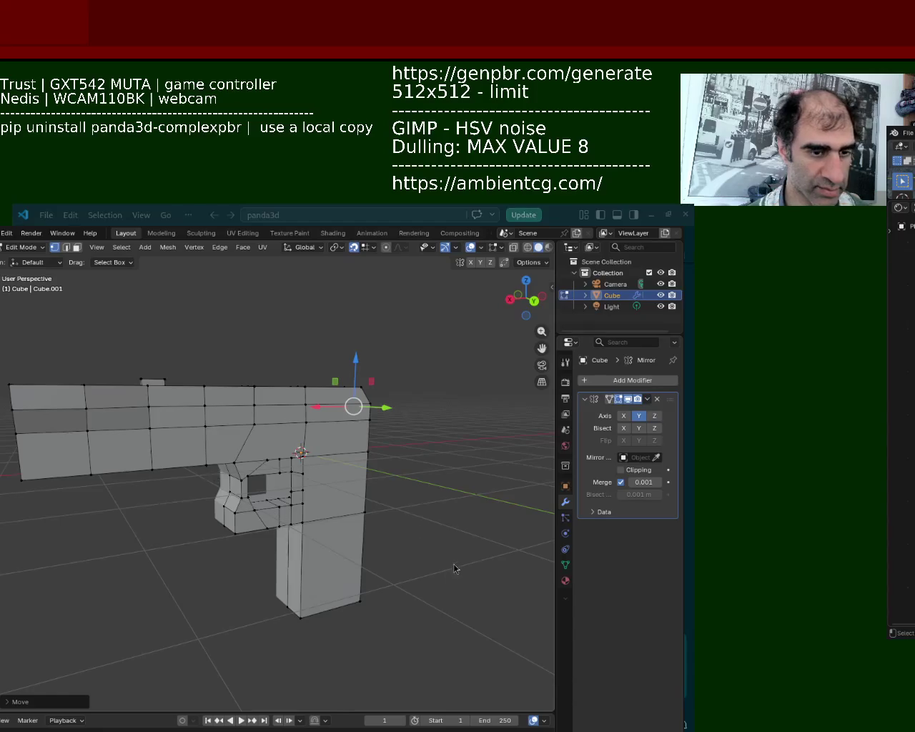
Select the lower vertex on the trigger-guard edge, then inspect the pistol from the side
mouse_move(229, 413)
middle_mouse_down()
mouse_move(240, 445)
mouse_move(269, 458)
middle_mouse_up()
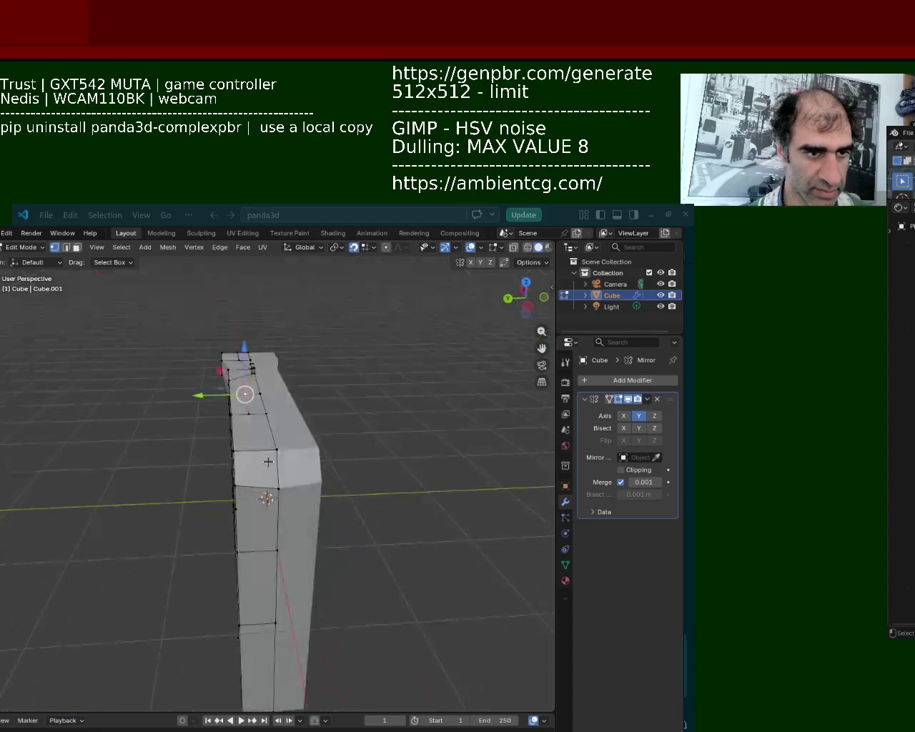
left_click(248, 447)
left_click(250, 448)
left_click(251, 449)
left_click(253, 451)
left_click(253, 451)
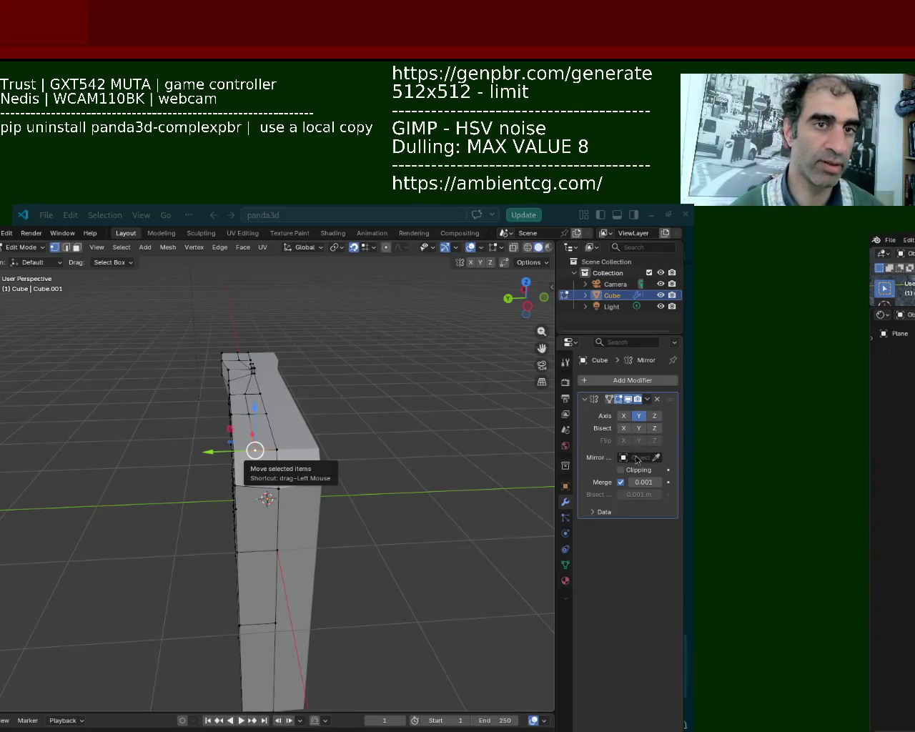
middle_click_drag(325, 500, 341, 466)
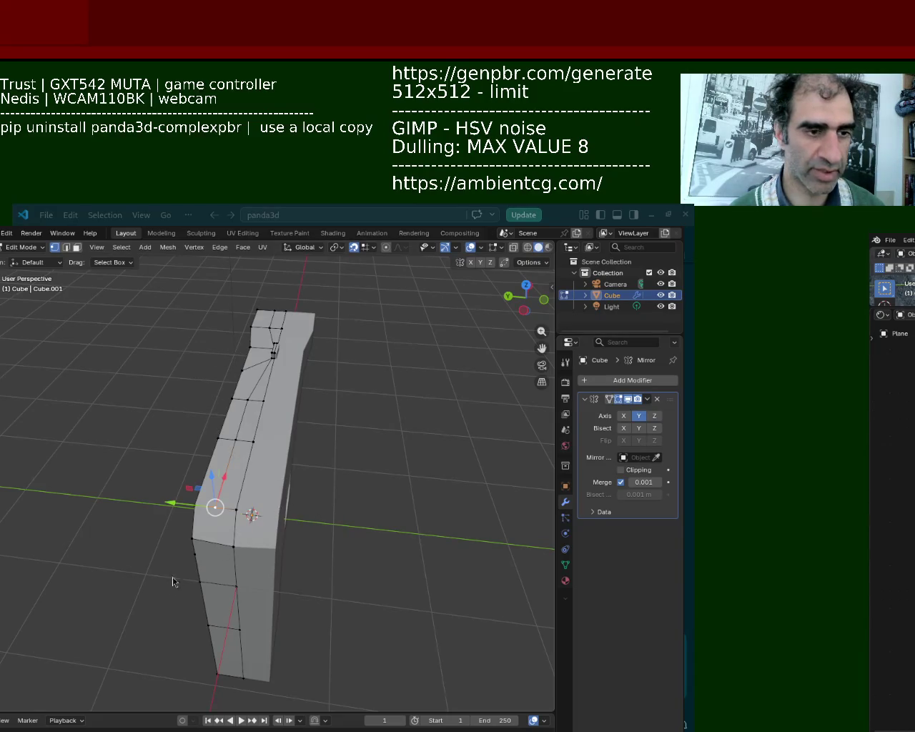
middle_click_drag(253, 536, 353, 587)
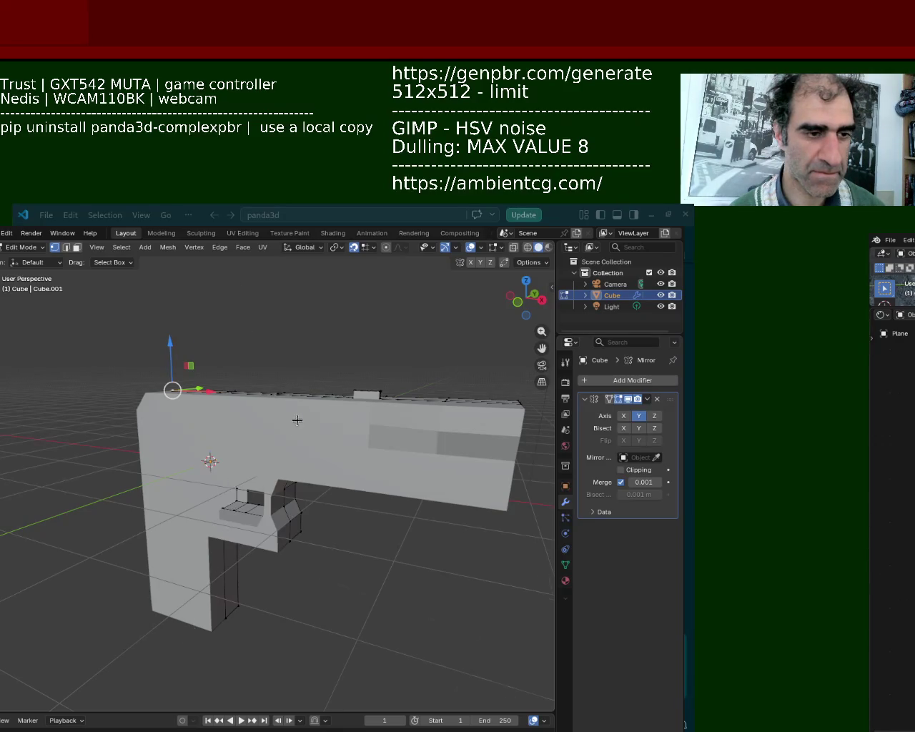
Split the muzzle face by connecting a vertex to its top vertex with J
middle_click_drag(301, 421, 128, 323)
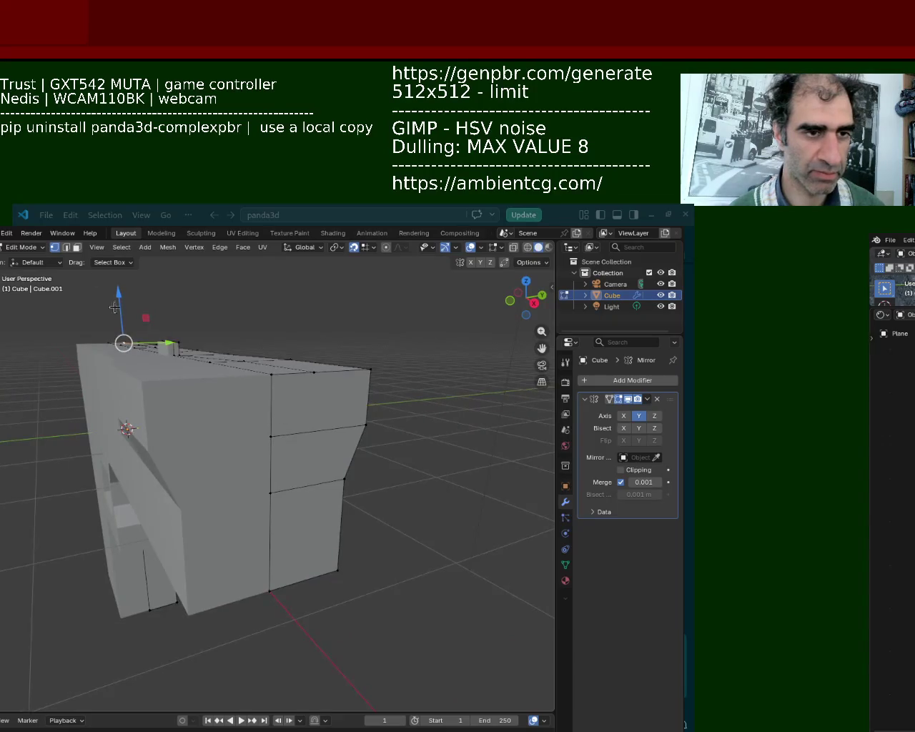
left_click(344, 479, "shift")
right_click(341, 477)
left_click(342, 477)
left_click(315, 375, "shift")
key("j")
Subdivide the middle horizontal edge of the muzzle face
left_click(278, 386)
left_click(273, 374)
left_click(313, 373)
key("ctrl+z")
key("ctrl+z")
left_click(308, 432)
left_click(271, 436, "shift")
right_click(272, 438)
left_click(271, 438)
Split the top edge of the muzzle face using the edge operations
left_click(273, 374)
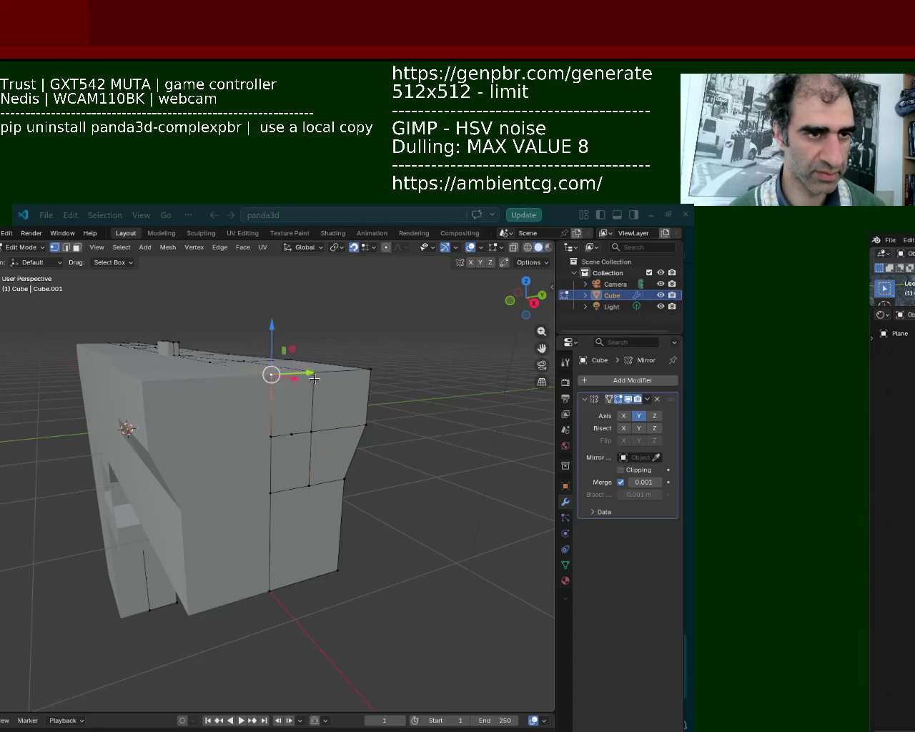
left_click(313, 372)
key("ctrl+e")
left_click(304, 413)
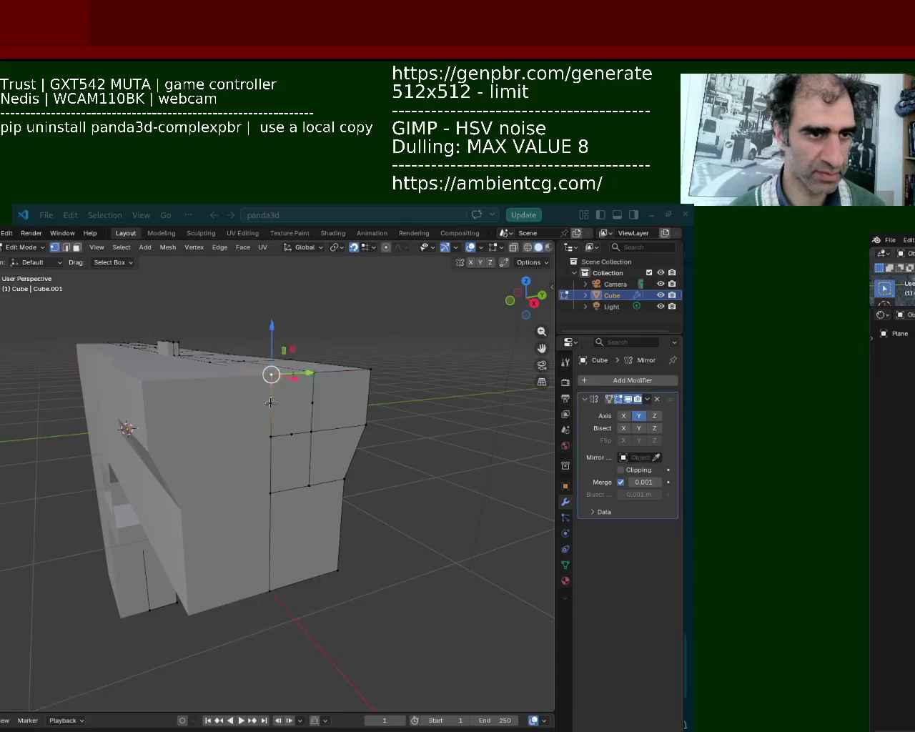
Connect the new midpoint vertices into a diamond shape on the muzzle face
left_click(292, 373)
left_click(308, 403, "shift")
left_click(291, 437, "shift")
left_click(290, 434, "shift")
left_click(279, 422, "shift")
left_click(266, 404, "shift")
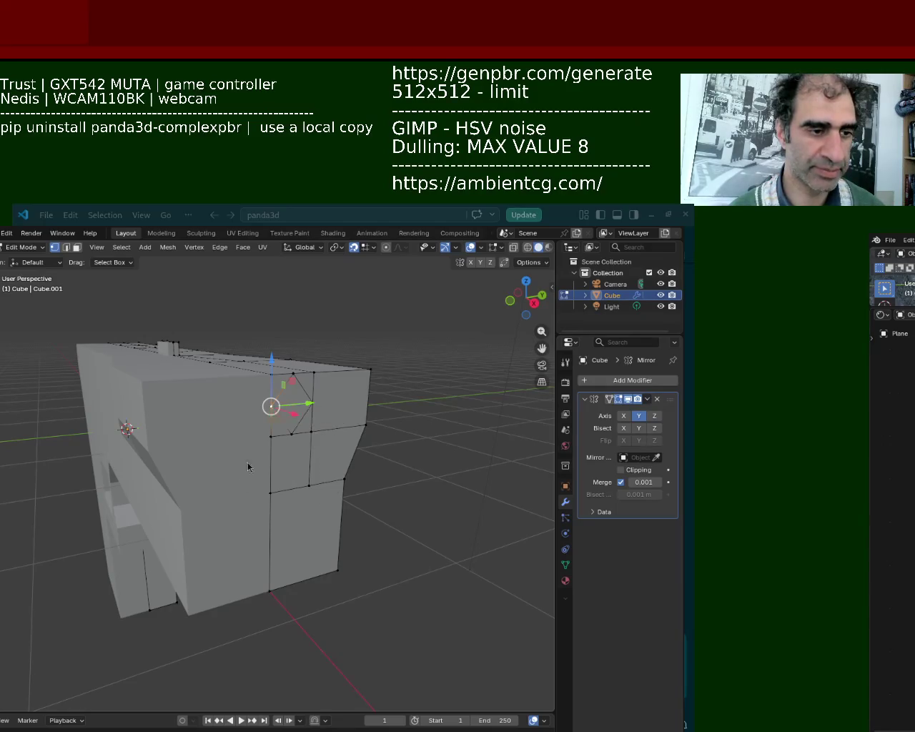
Select the new diamond-shaped face in face select mode and inspect it closely
left_click(77, 247)
left_click(300, 415)
mouse_move(297, 418)
middle_mouse_down()
mouse_move(292, 464)
mouse_move(140, 332)
middle_mouse_up()
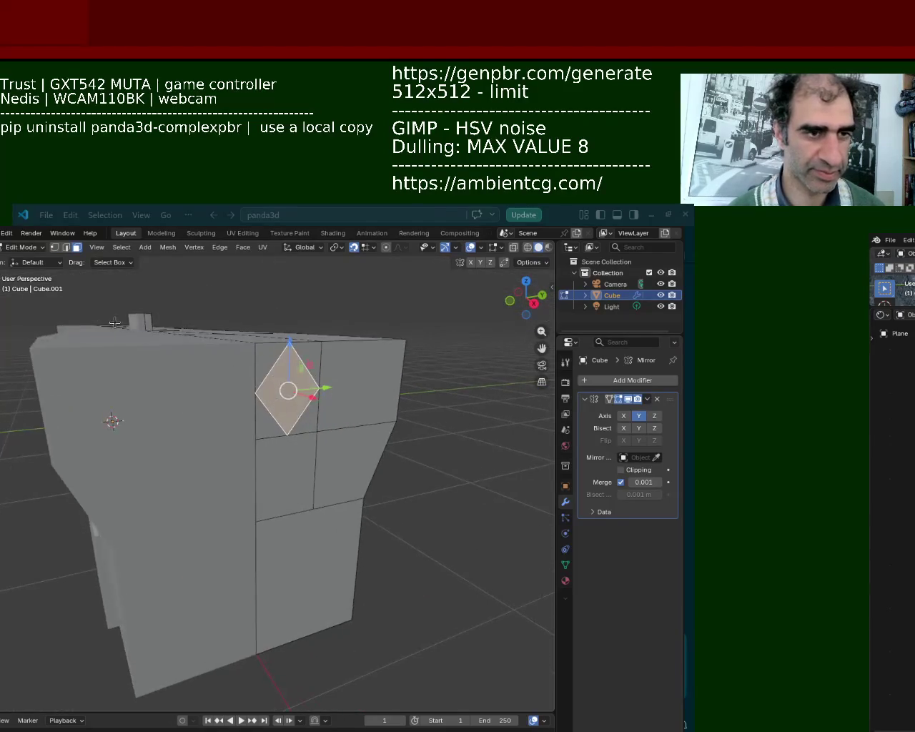
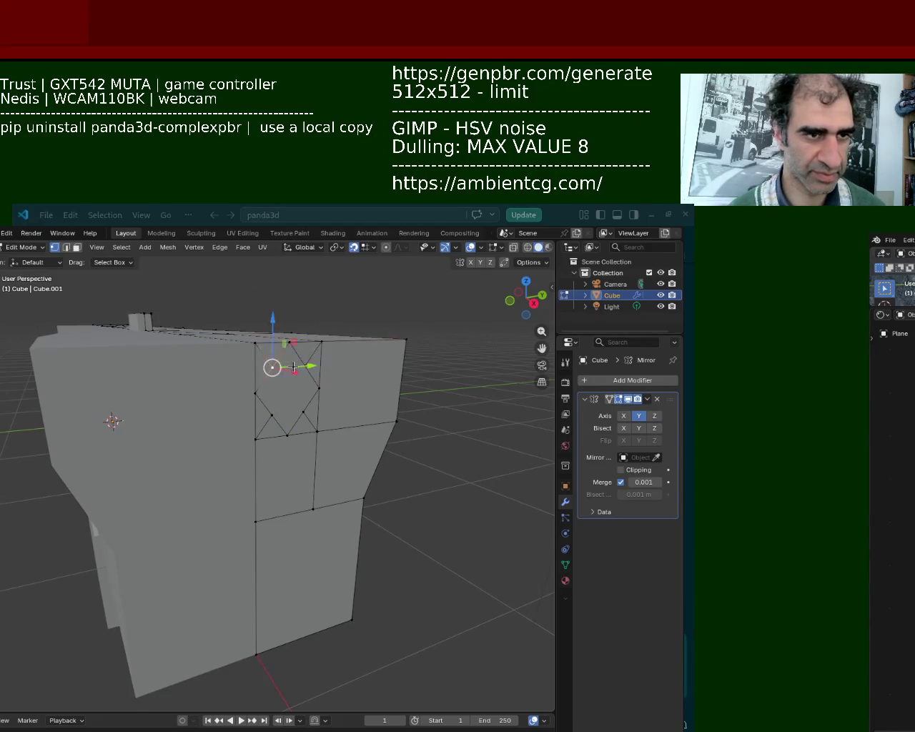
Scale the four diamond vertices on the rear face outward into a wider ring
left_click(304, 367)
left_click(273, 367, "shift")
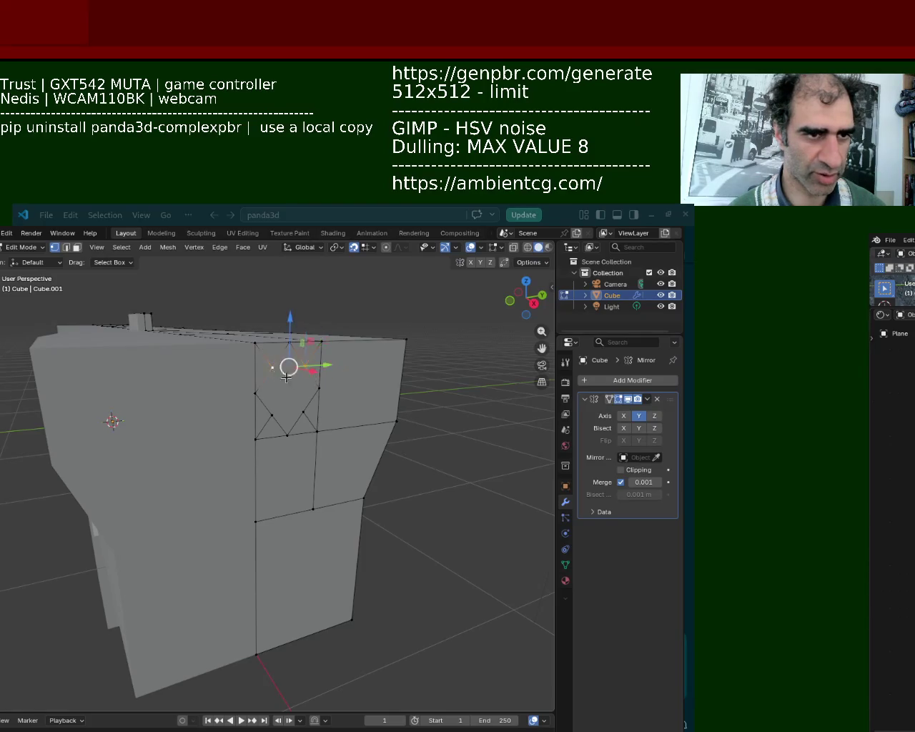
key("s")
left_click(303, 391)
left_click(275, 413)
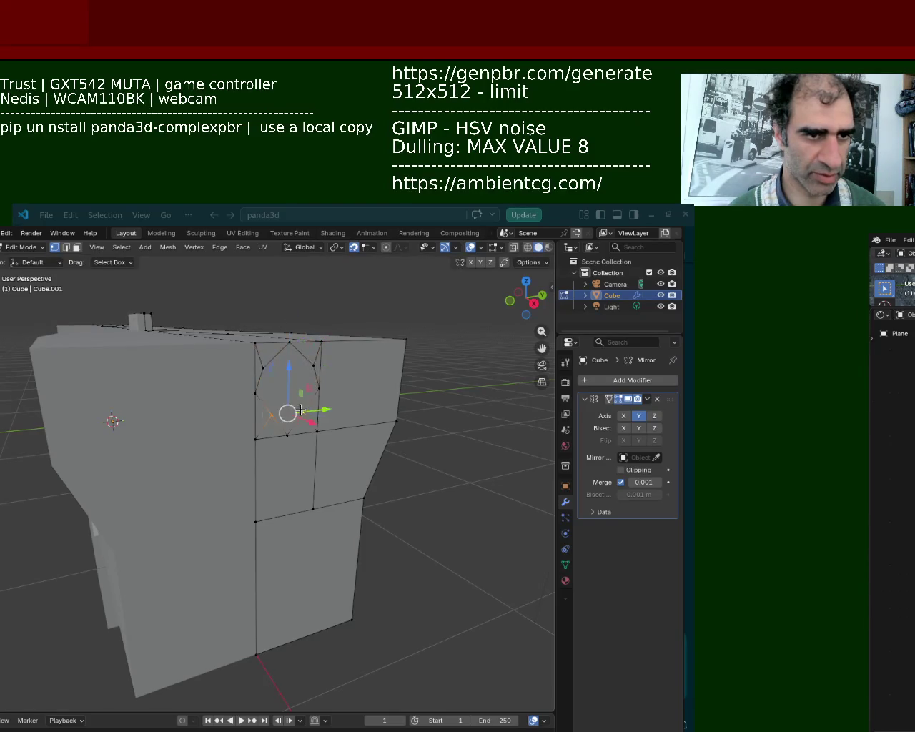
key("ctrl+z")
left_click(272, 367)
left_click(304, 365, "shift")
left_click(306, 413, "shift")
left_click(274, 414, "shift")
key("s")
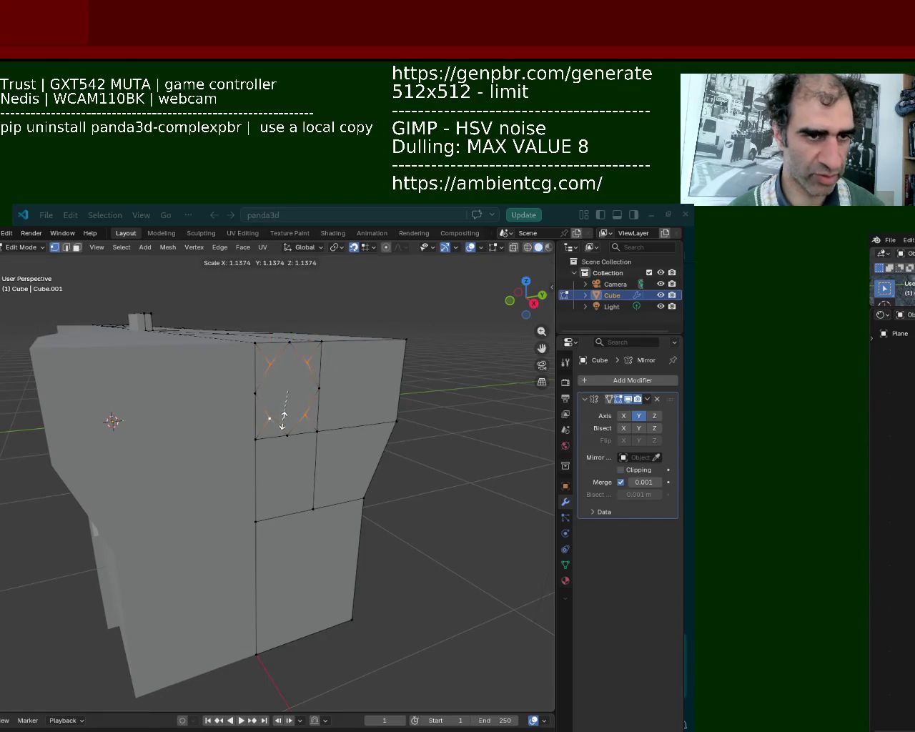
left_click(285, 425)
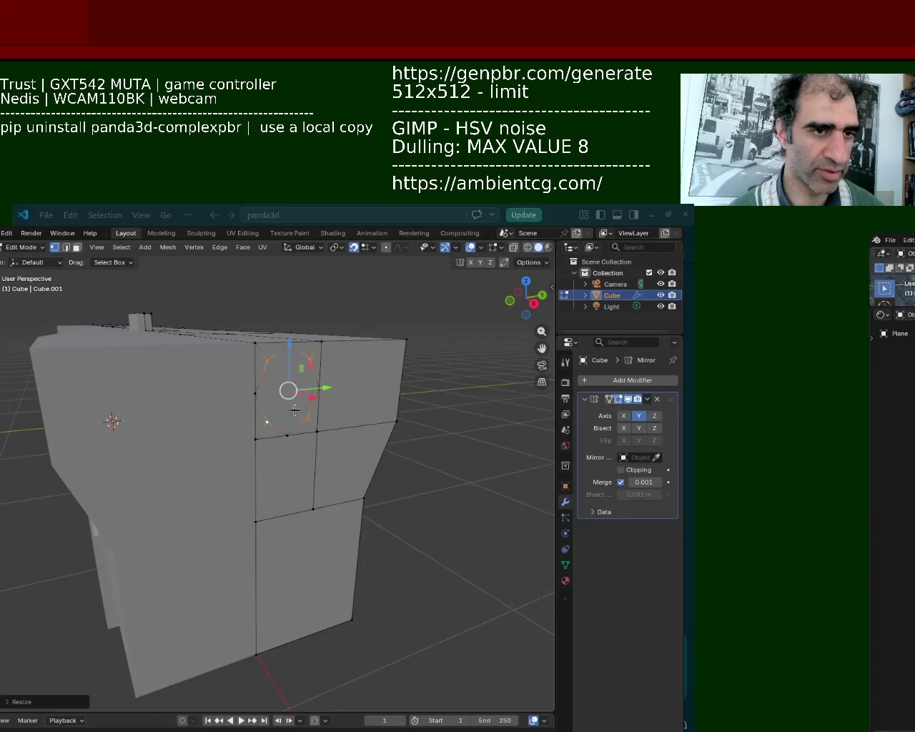
Delete the stray vertex beside the ring
left_click(255, 393)
left_click(266, 361)
left_click(259, 397)
key("x")
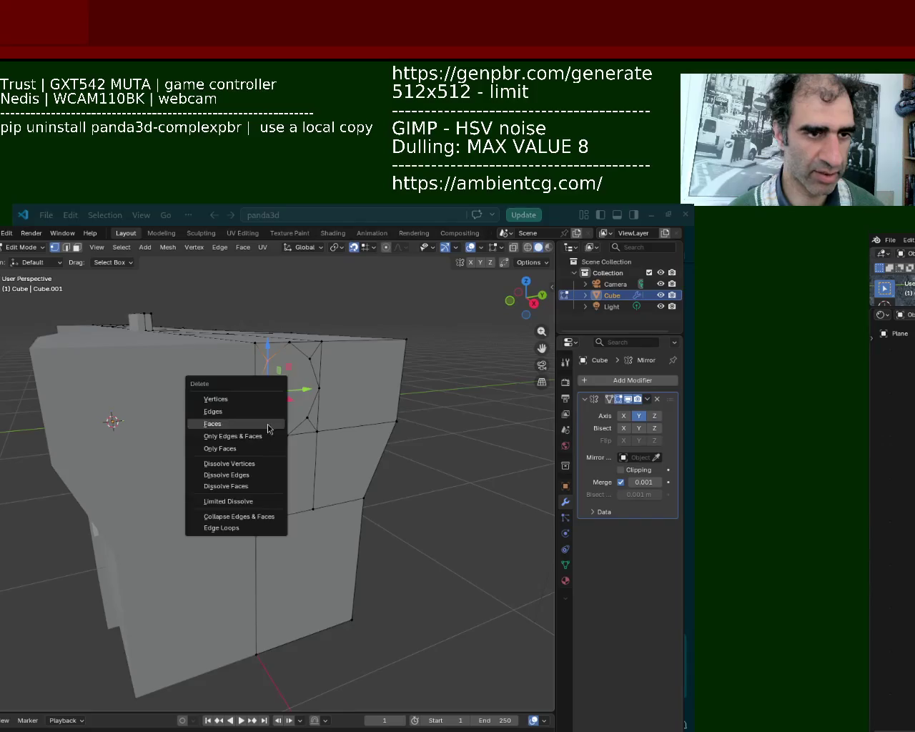
left_click(259, 398)
middle_click_drag(259, 403, 228, 412)
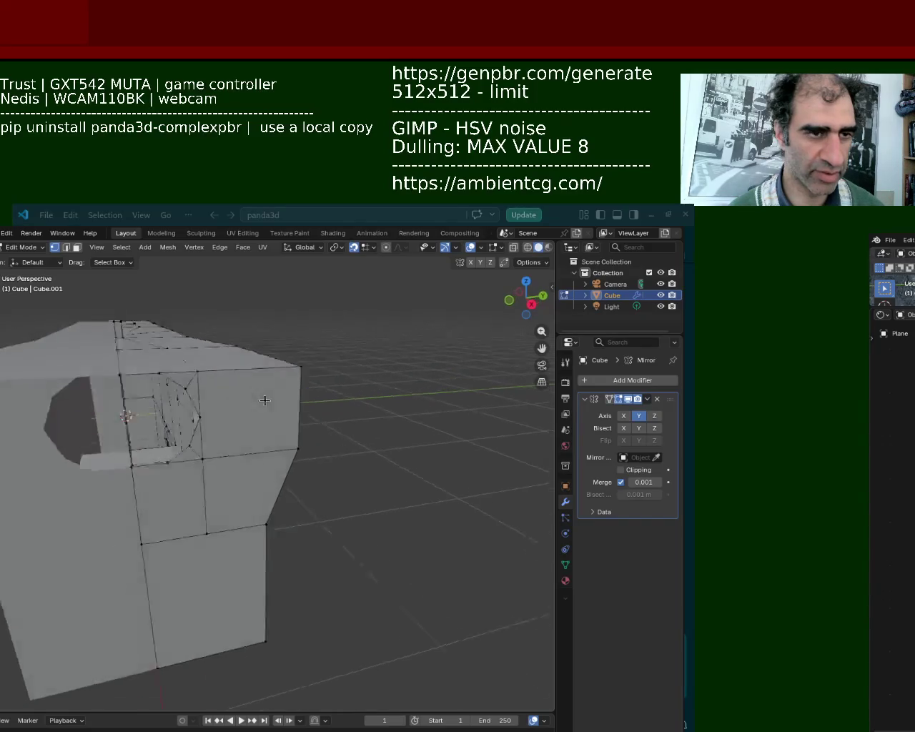
Dissolve the leftover stray vertices and edges around the ring
key("x")
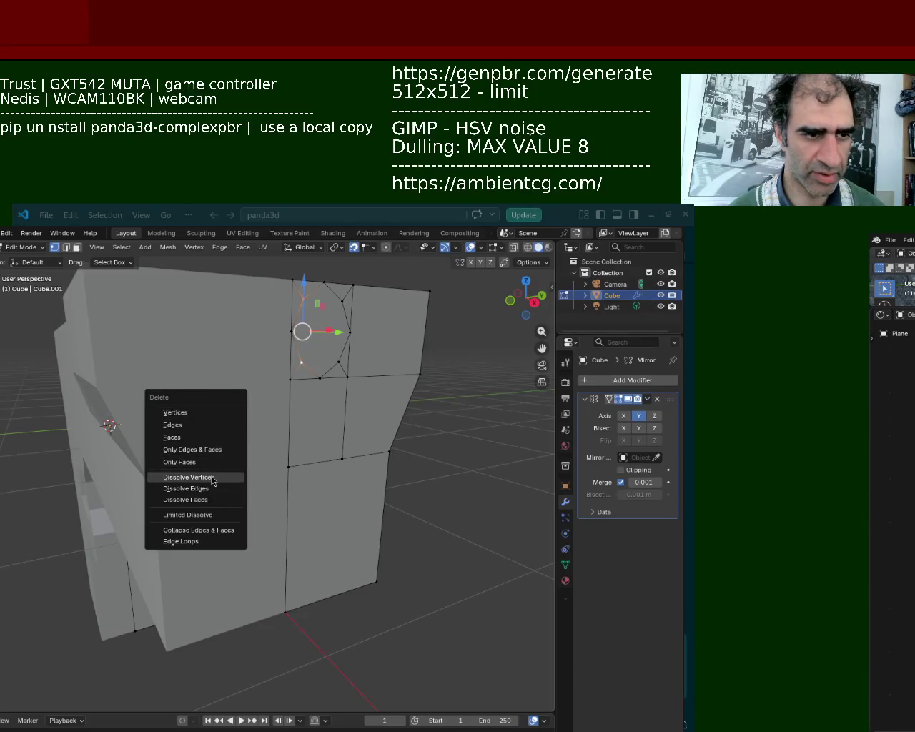
left_click(212, 477)
middle_click_drag(212, 477, 214, 450)
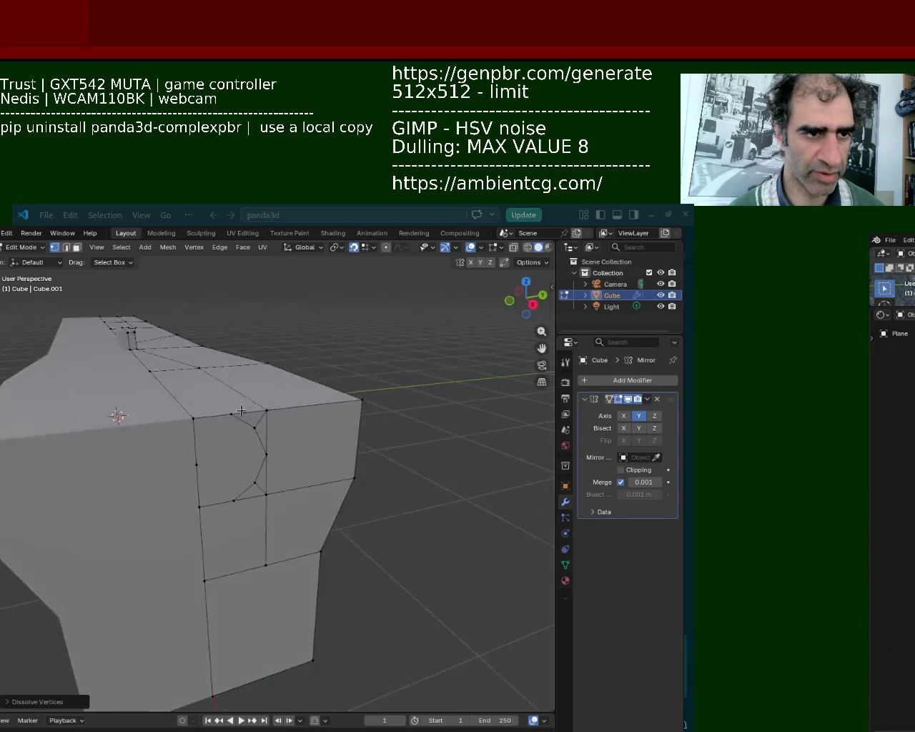
left_click(213, 468)
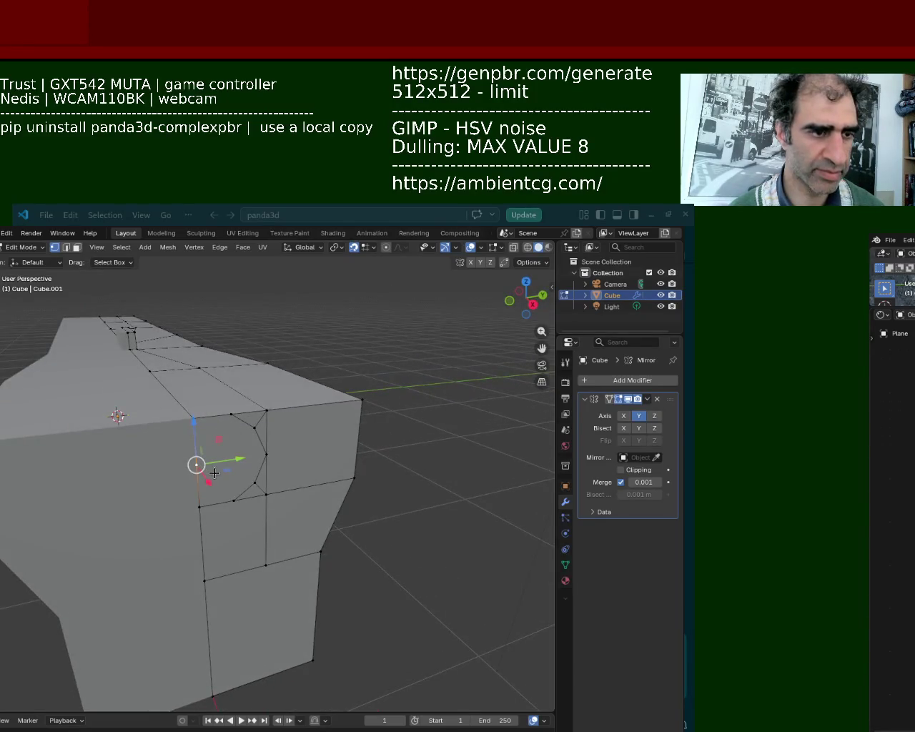
key("x")
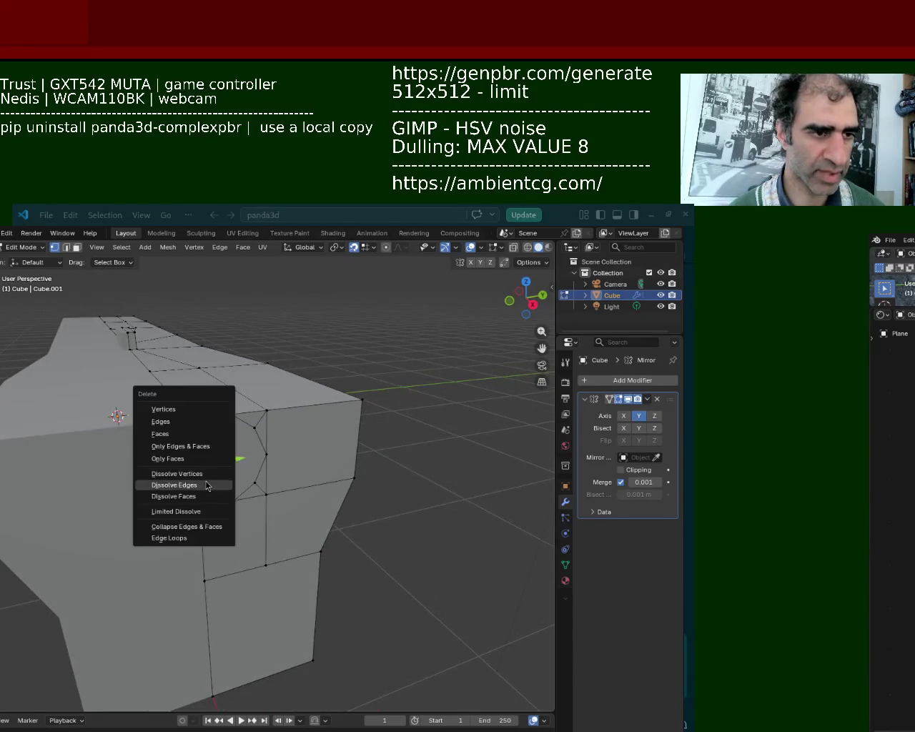
left_click(216, 482)
left_click(231, 423)
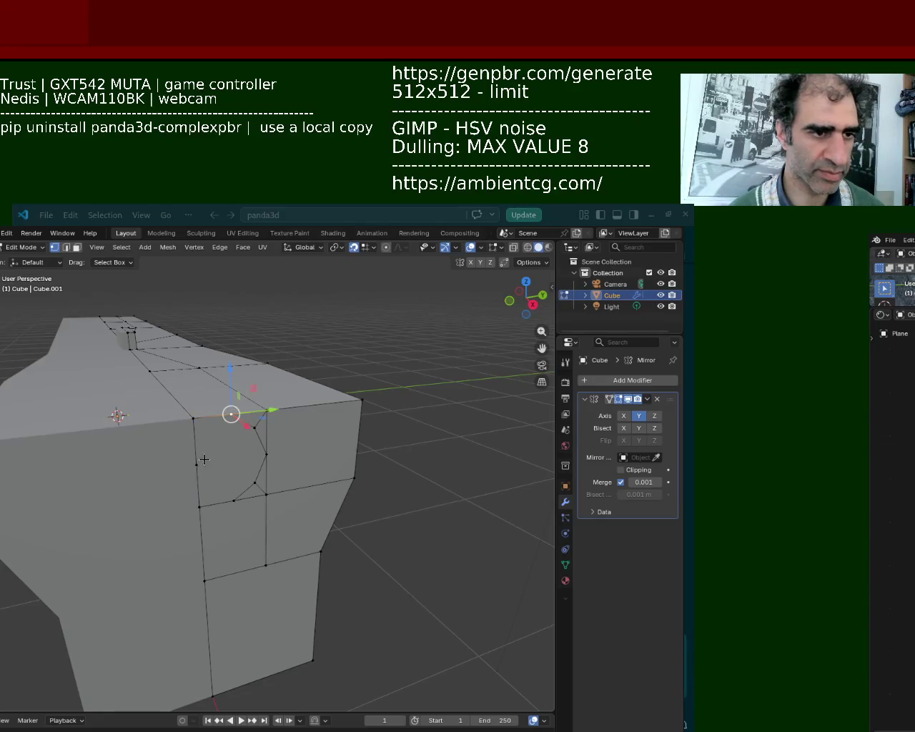
key("x")
left_click(207, 445)
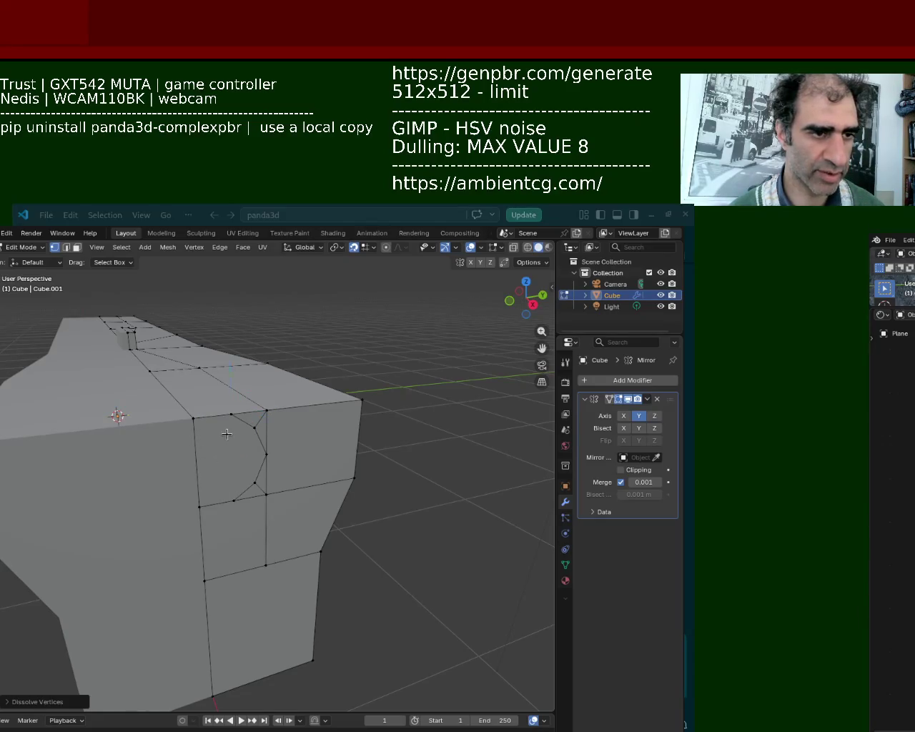
left_click(226, 431)
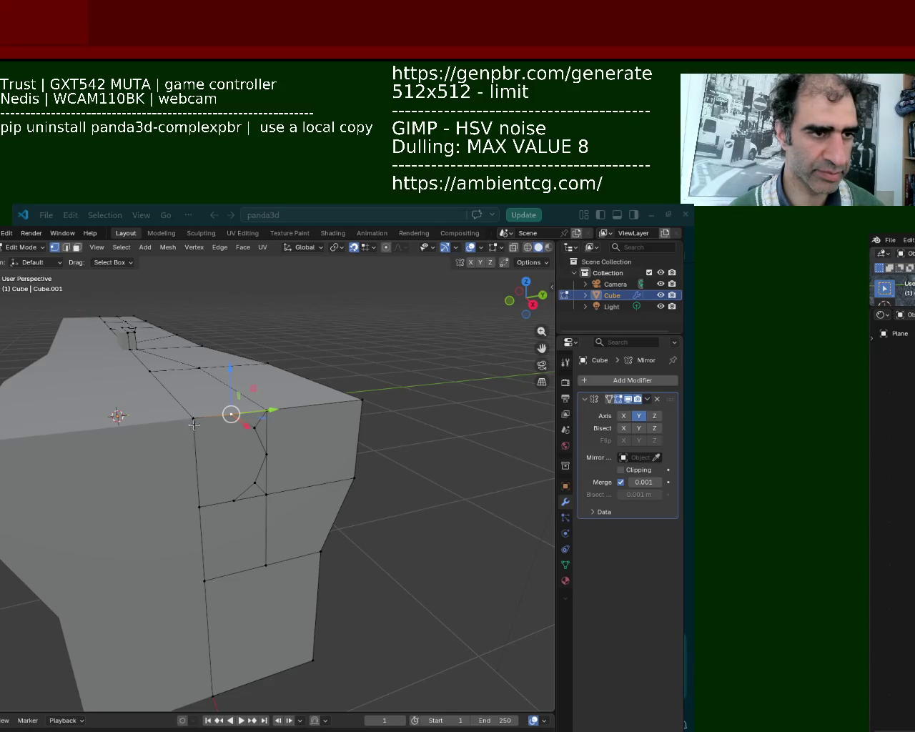
In face select, extrude the round front face and move it outward
key("3")
left_click(214, 486)
mouse_move(214, 486)
middle_mouse_down()
mouse_move(266, 558)
mouse_move(227, 496)
mouse_move(142, 498)
middle_mouse_up()
key("e")
left_click(283, 578)
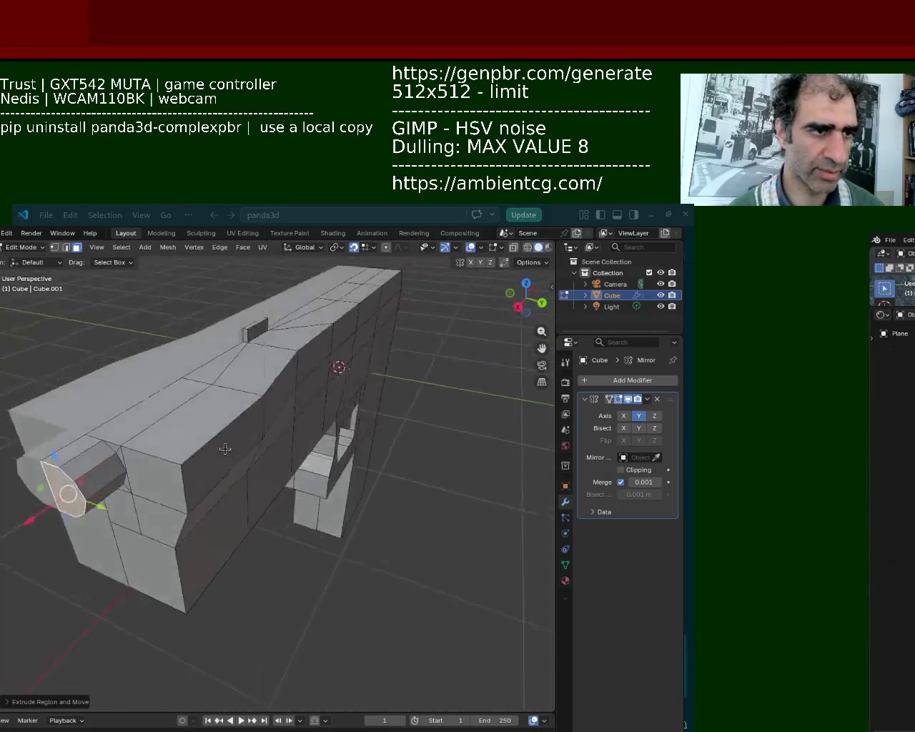
key("g")
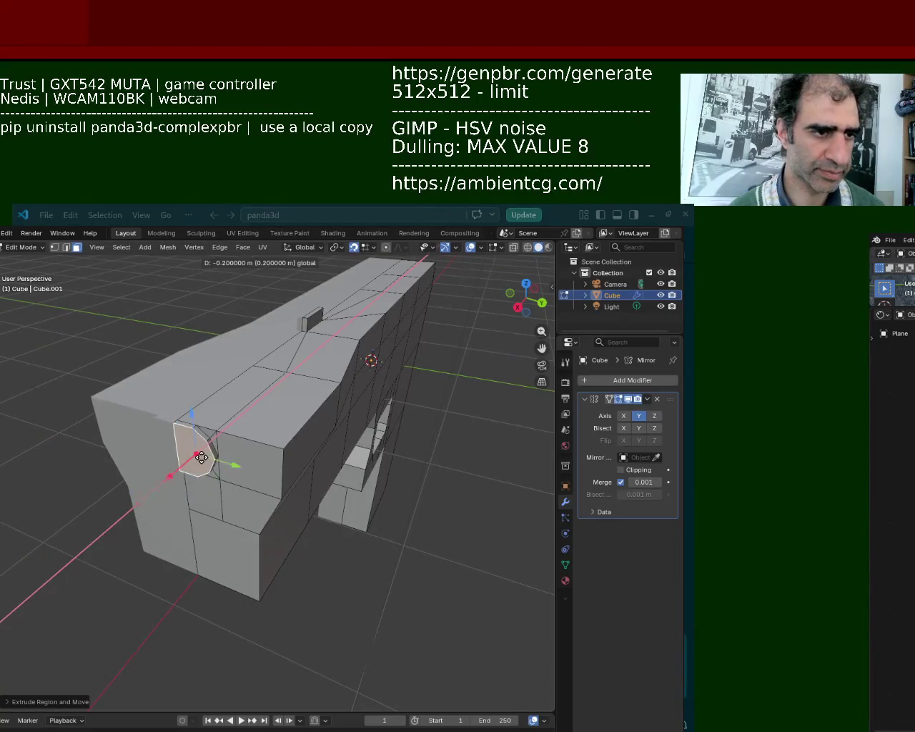
left_click(226, 445)
mouse_move(226, 445)
middle_mouse_down()
mouse_move(318, 478)
mouse_move(283, 427)
mouse_move(293, 460)
mouse_move(289, 430)
middle_mouse_up()
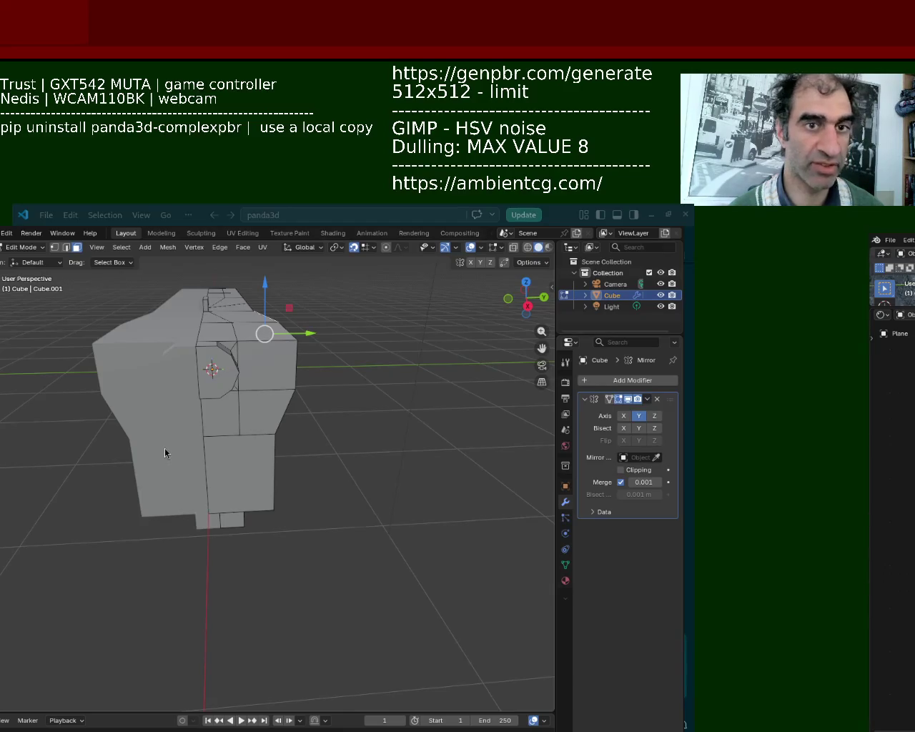
Slide the mesh's bottom face along the X axis to a new position
middle_click_drag(166, 538, 255, 586)
left_click(236, 582)
left_click_drag(243, 618, 351, 491)
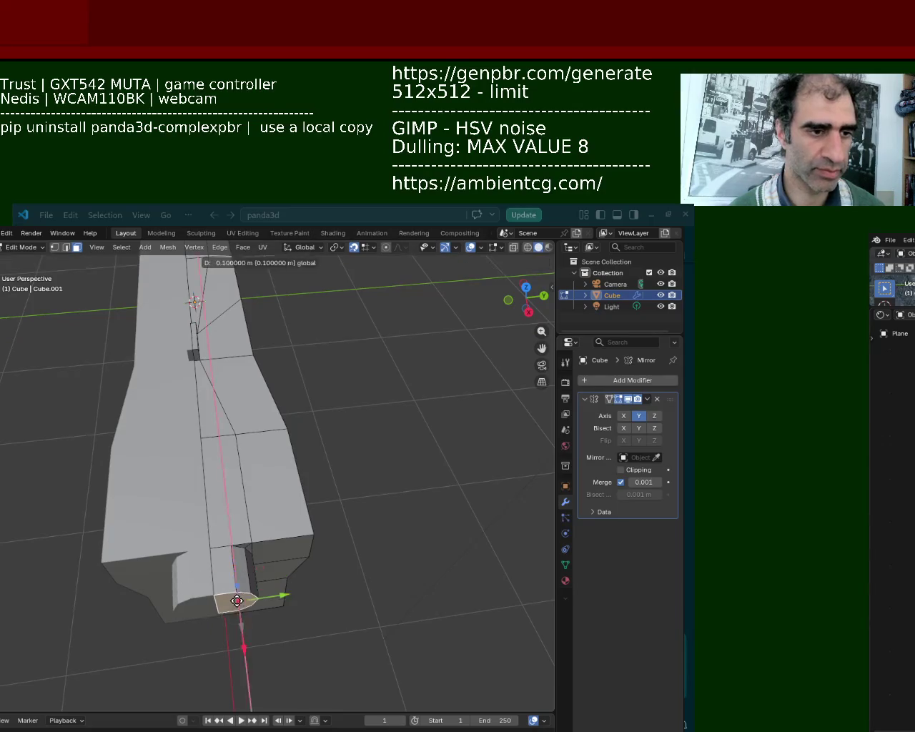
mouse_move(230, 595)
left_mouse_down()
mouse_move(240, 628)
mouse_move(233, 556)
left_mouse_up()
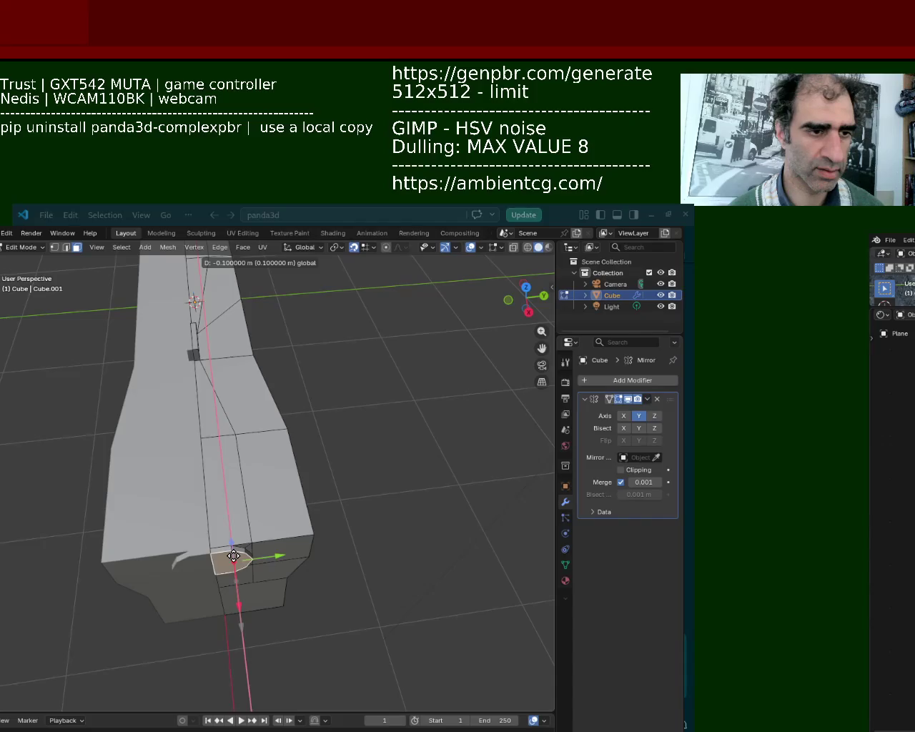
left_click_drag(234, 556, 236, 556)
mouse_move(344, 547)
middle_mouse_down()
mouse_move(146, 520)
mouse_move(192, 480)
mouse_move(236, 401)
mouse_move(256, 473)
middle_mouse_up()
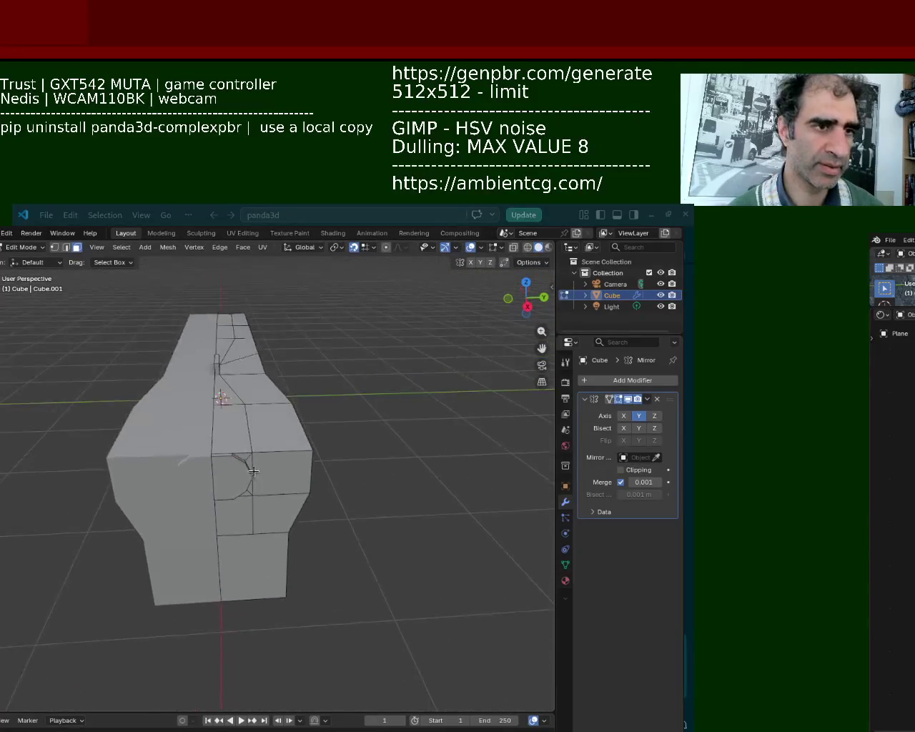
Select the upper rear faces and try extruding them, cancelling each attempt
scroll(256, 473, "up", 2)
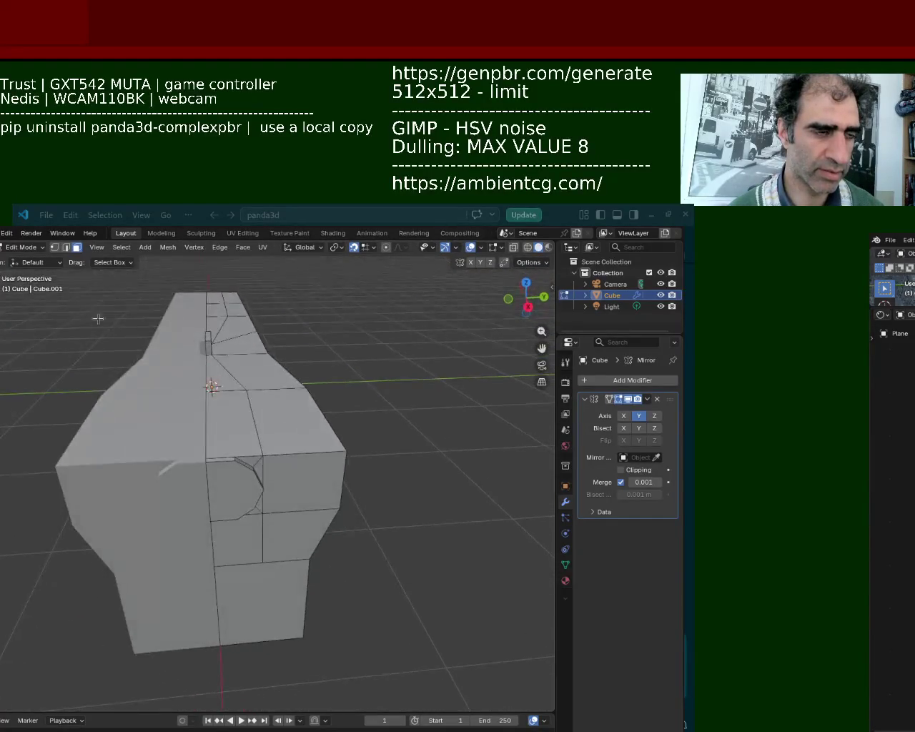
left_click(250, 444)
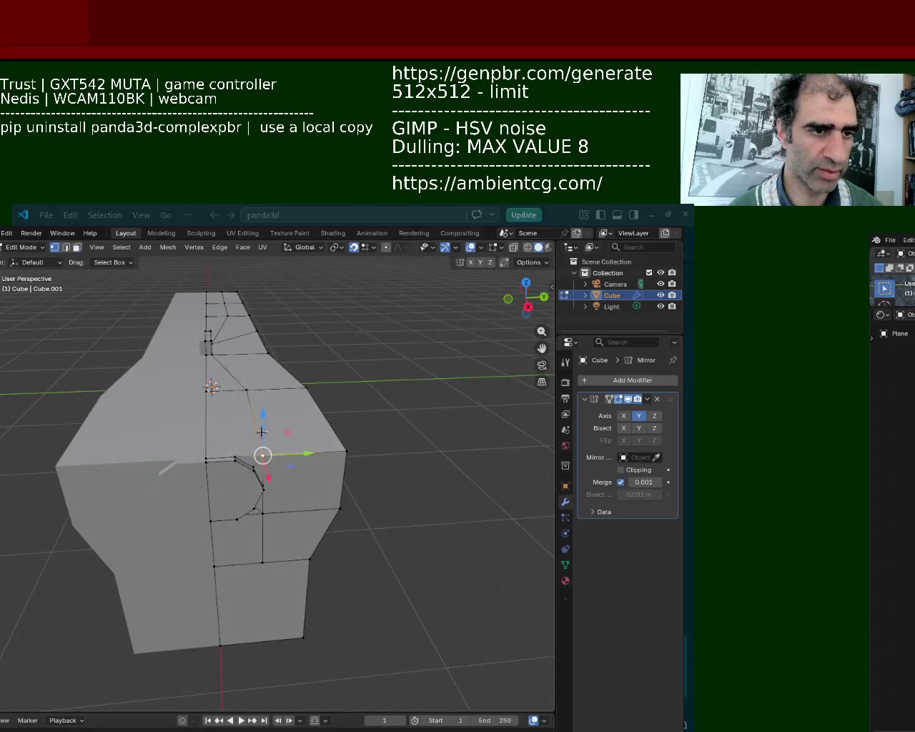
left_click(338, 447)
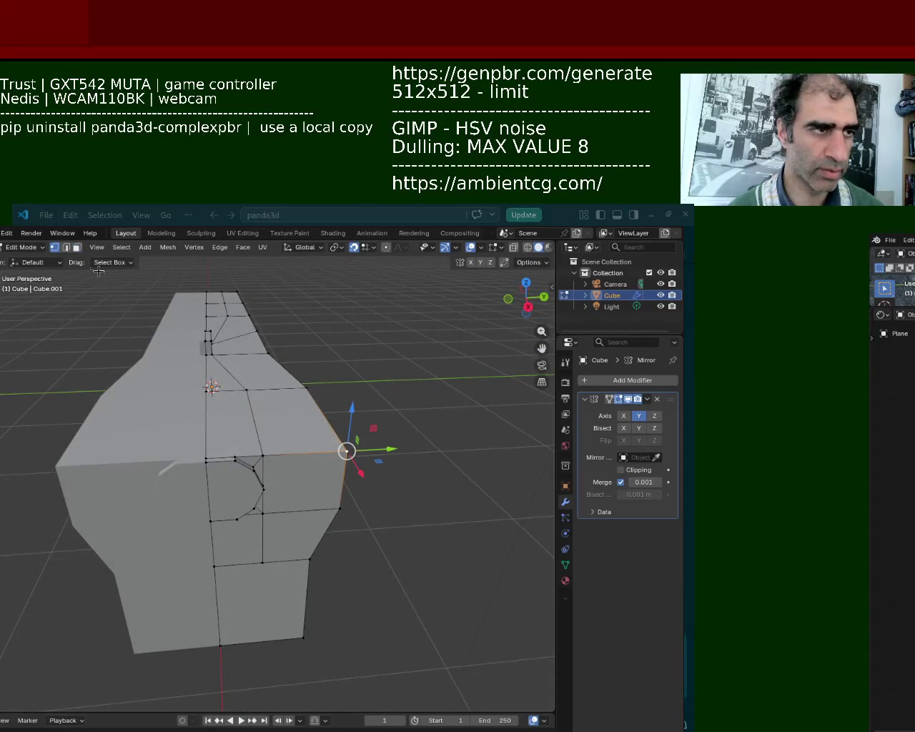
left_click(76, 248)
left_click(231, 425)
key("e")
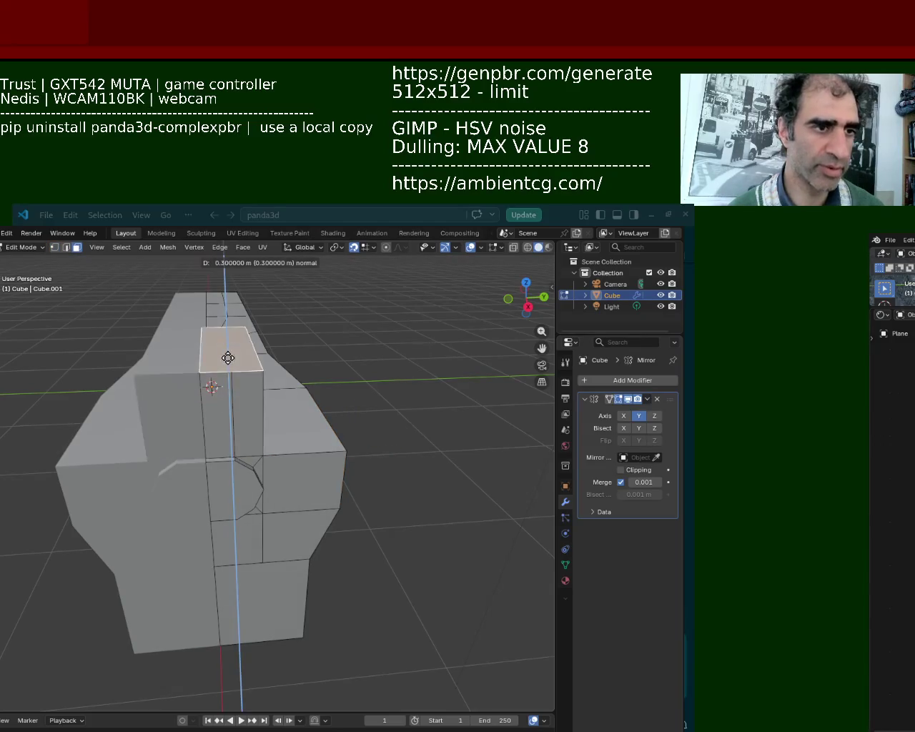
key("Escape")
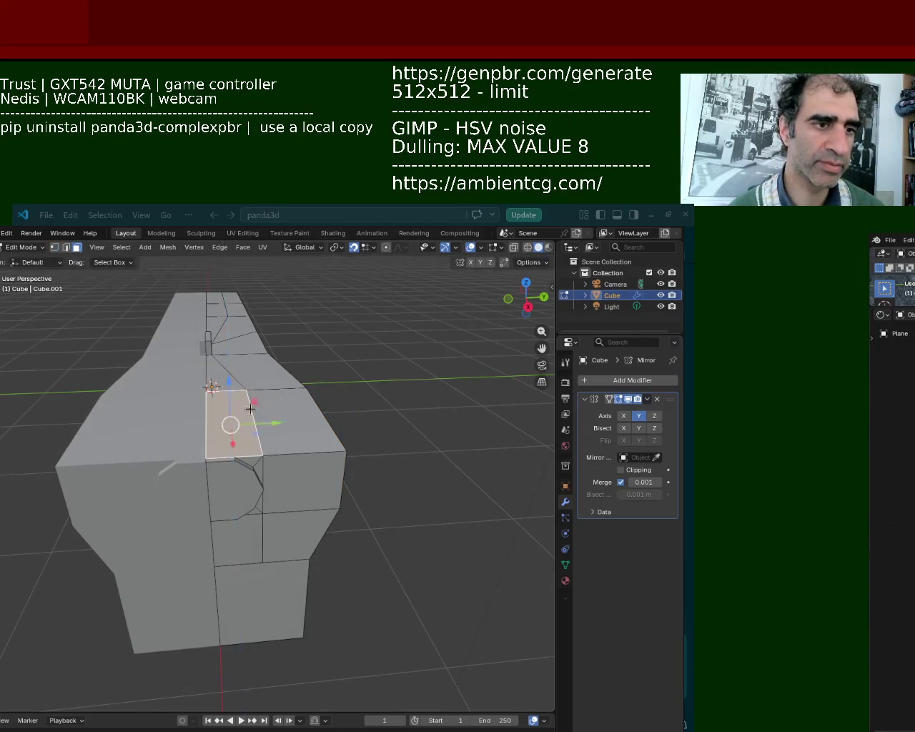
left_click(284, 430)
left_click(232, 433, "shift")
key("e")
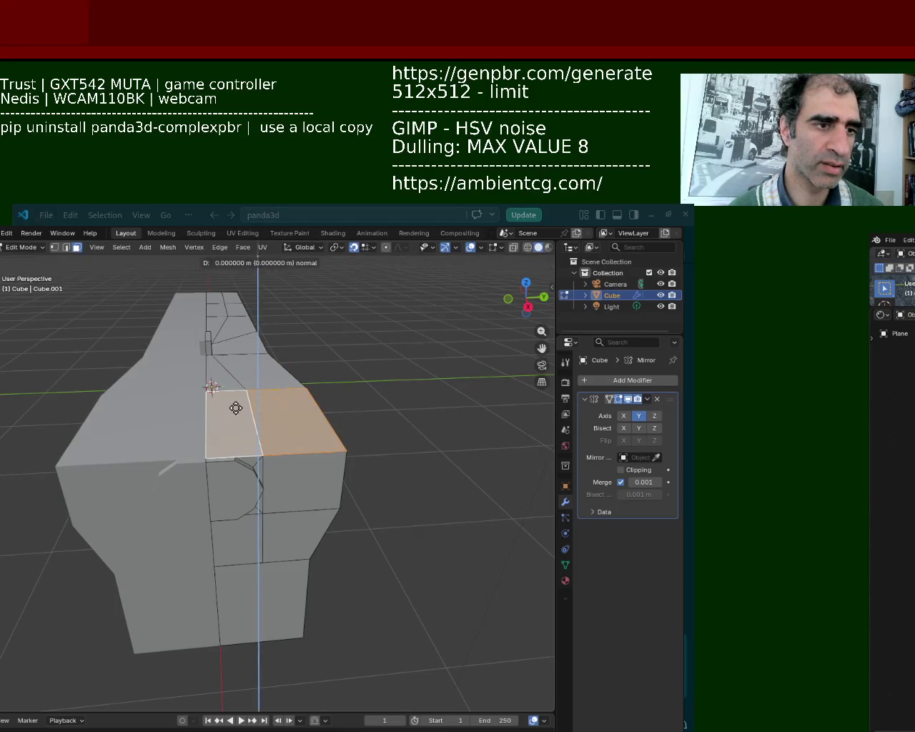
key("Escape")
mouse_move(408, 429)
middle_mouse_down()
mouse_move(266, 436)
mouse_move(443, 422)
mouse_move(355, 416)
middle_mouse_up()
Disable the Mirror modifier's Y axis and delete the top and large side faces
left_click(647, 419)
left_click(468, 318)
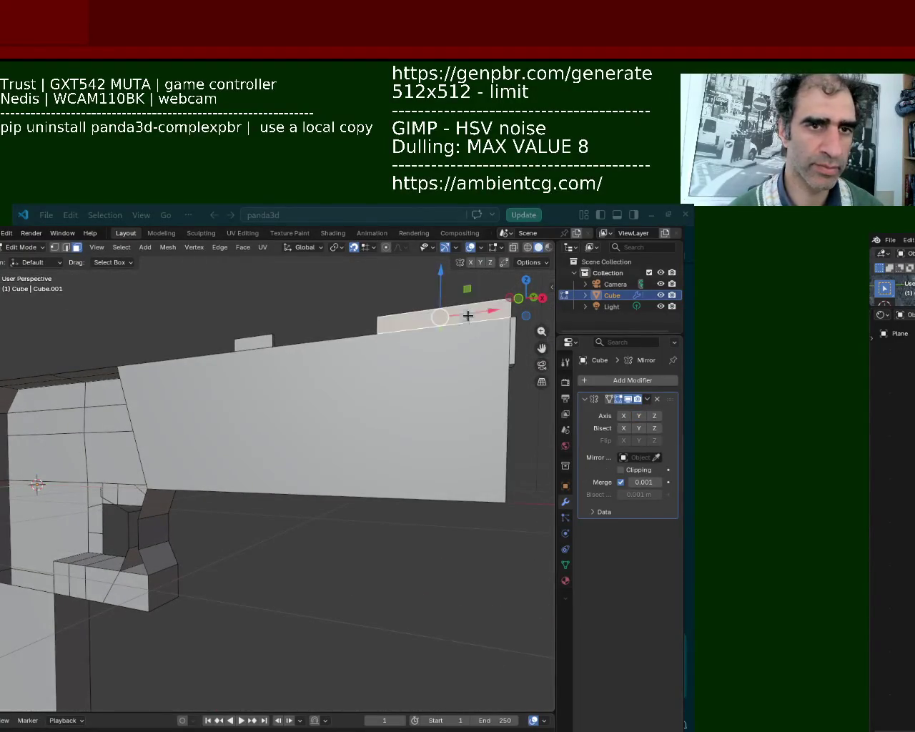
left_click(464, 348, "shift")
key("x")
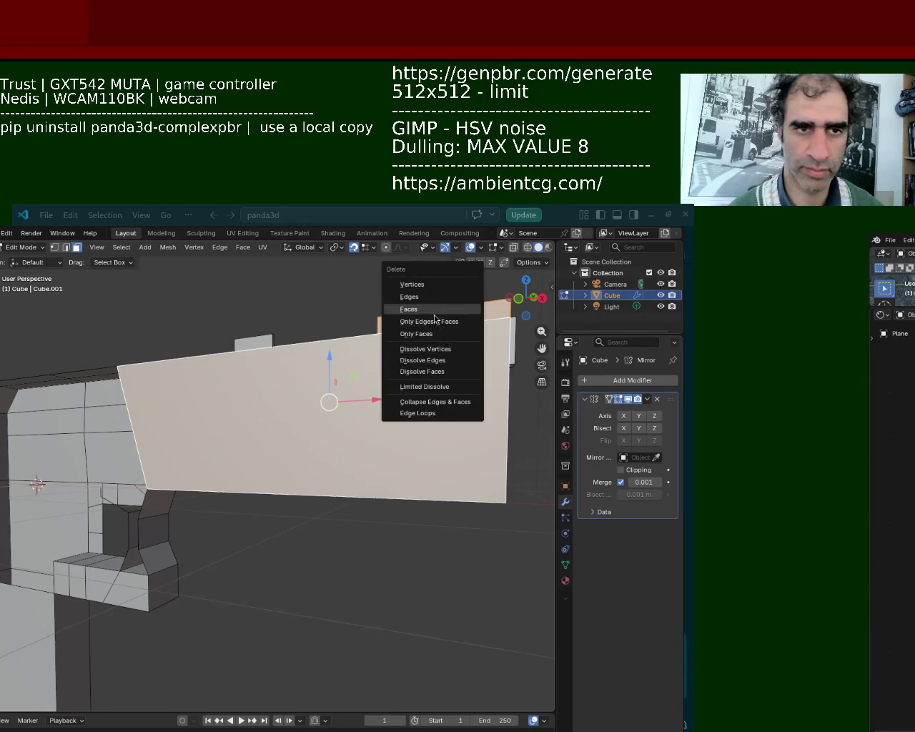
left_click(408, 309)
mouse_move(386, 386)
middle_mouse_down()
mouse_move(214, 444)
mouse_move(300, 423)
middle_mouse_up()
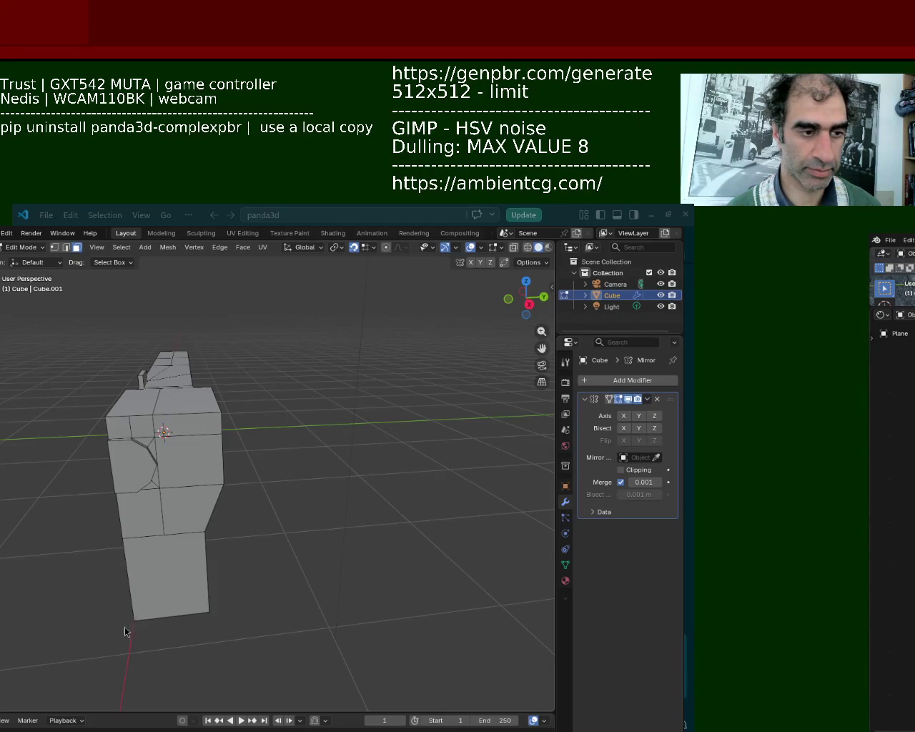
mouse_move(119, 607)
middle_mouse_down()
mouse_move(216, 476)
mouse_move(190, 379)
middle_mouse_up()
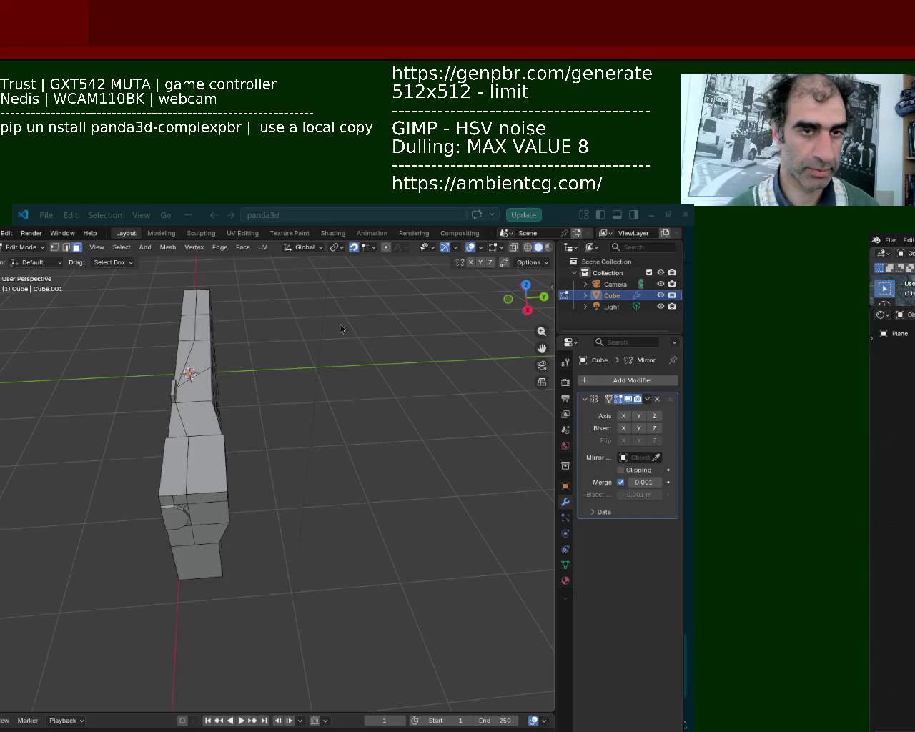
mouse_move(180, 604)
middle_mouse_down()
mouse_move(283, 465)
mouse_move(470, 528)
middle_mouse_up()
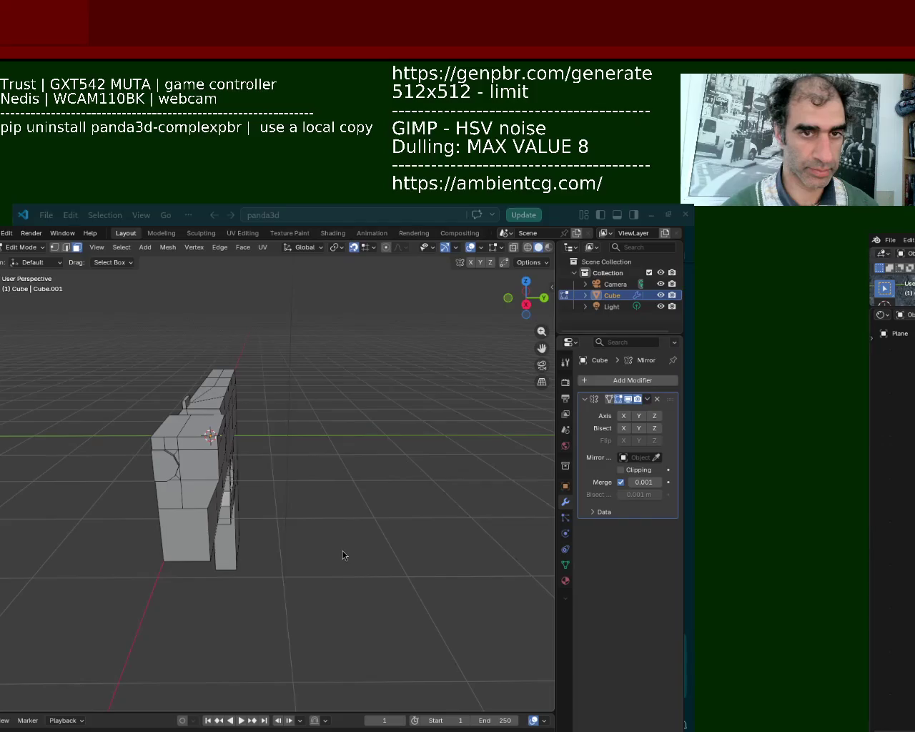
Zoom in on the trigger opening and select elements along its bottom edge, then clear them
middle_click_drag(343, 550, 481, 623)
scroll(480, 624, "up", 5)
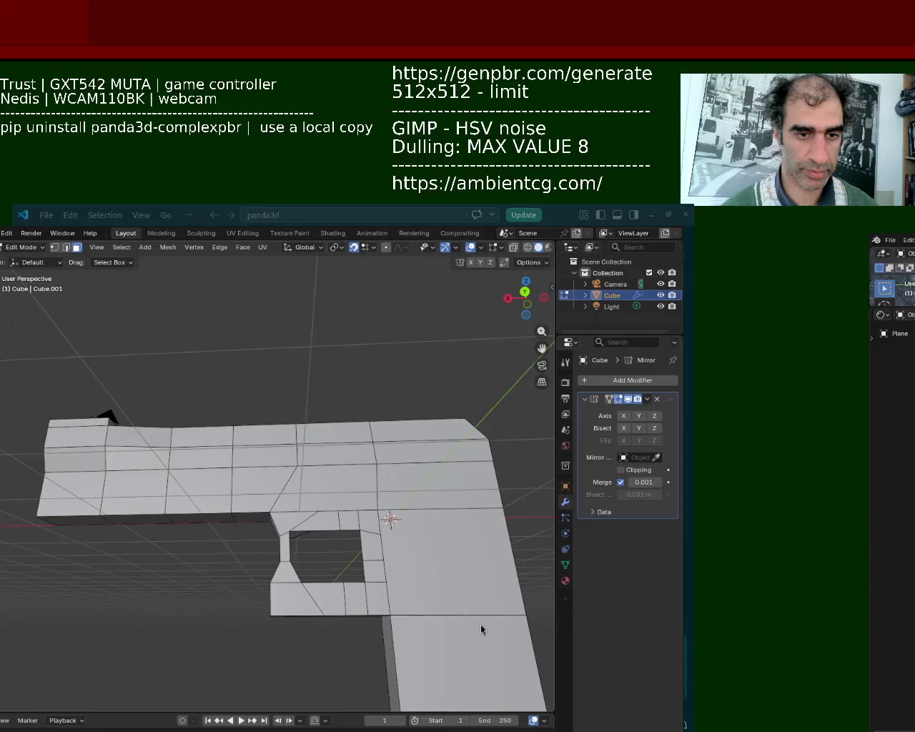
scroll(343, 543, "up", 1)
scroll(316, 517, "up", 1)
scroll(319, 521, "up", 1)
scroll(370, 519, "up", 1)
mouse_move(370, 519)
middle_mouse_down()
mouse_move(398, 535)
mouse_move(417, 431)
middle_mouse_up()
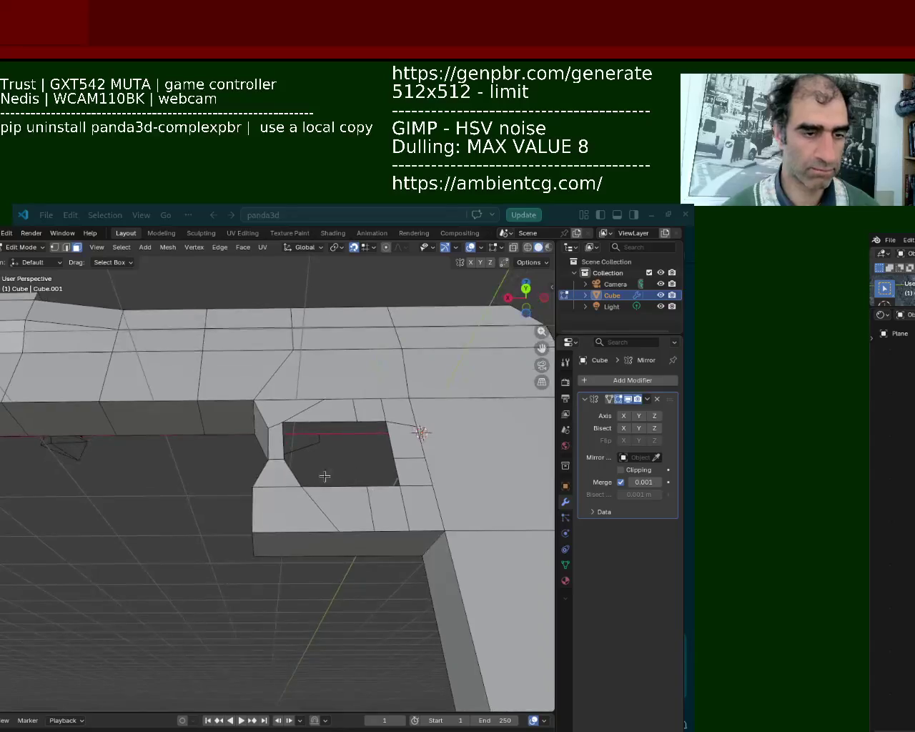
left_click(54, 248)
left_click(327, 553)
left_click(334, 543)
left_click(371, 532)
left_click(364, 555, "shift")
left_click(360, 555)
left_click(408, 531)
left_click(401, 543)
left_click(383, 551)
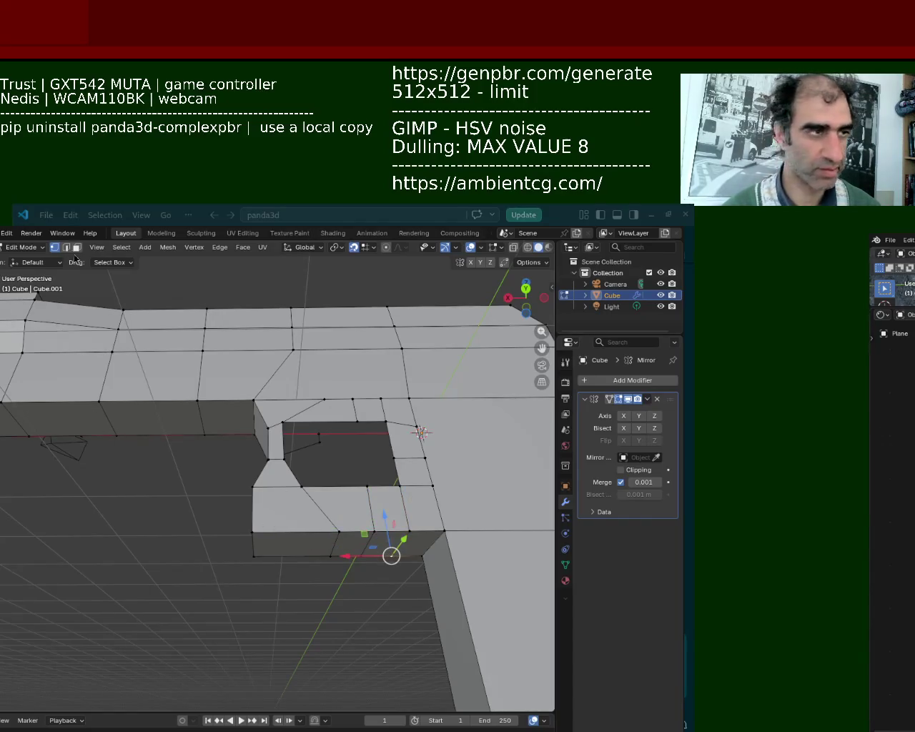
key("alt+a")
Move the trigger guard's bottom front faces with a Shift+X constrained move
left_click(413, 541)
left_click(393, 543, "shift")
left_click(357, 546, "shift")
left_click(293, 551, "shift")
key("g")
key("shift+x")
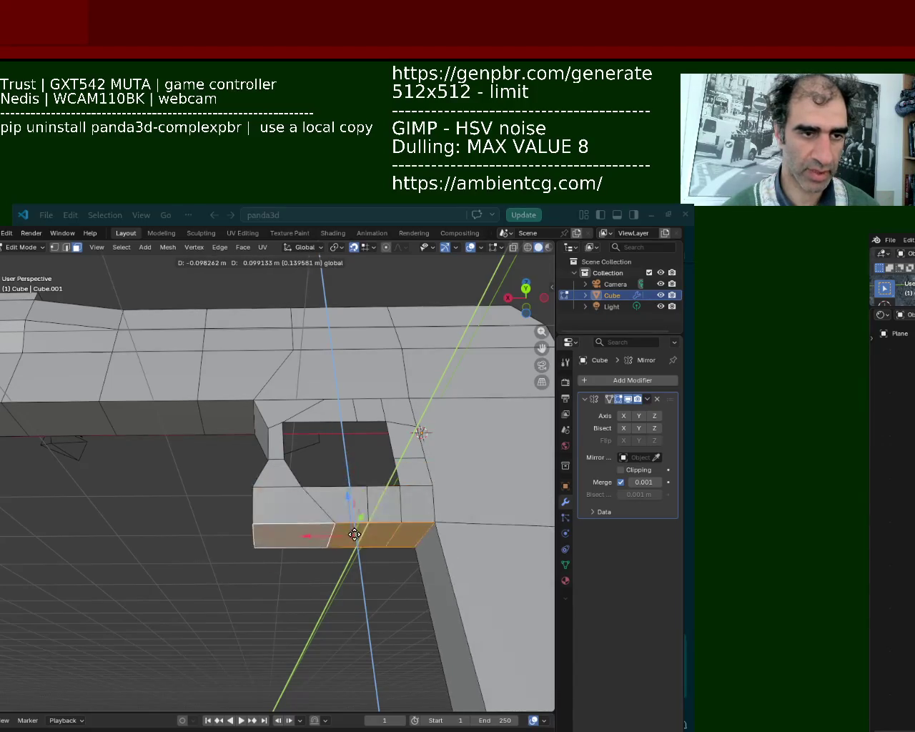
left_click(353, 516)
middle_click_drag(353, 515, 186, 482)
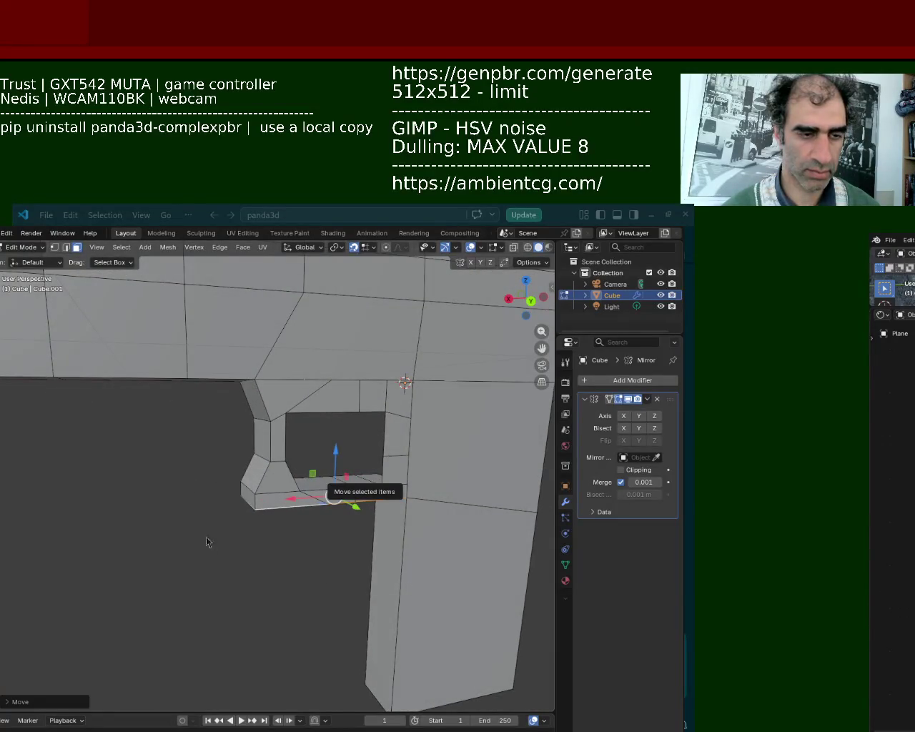
middle_click_drag(132, 597, 88, 306)
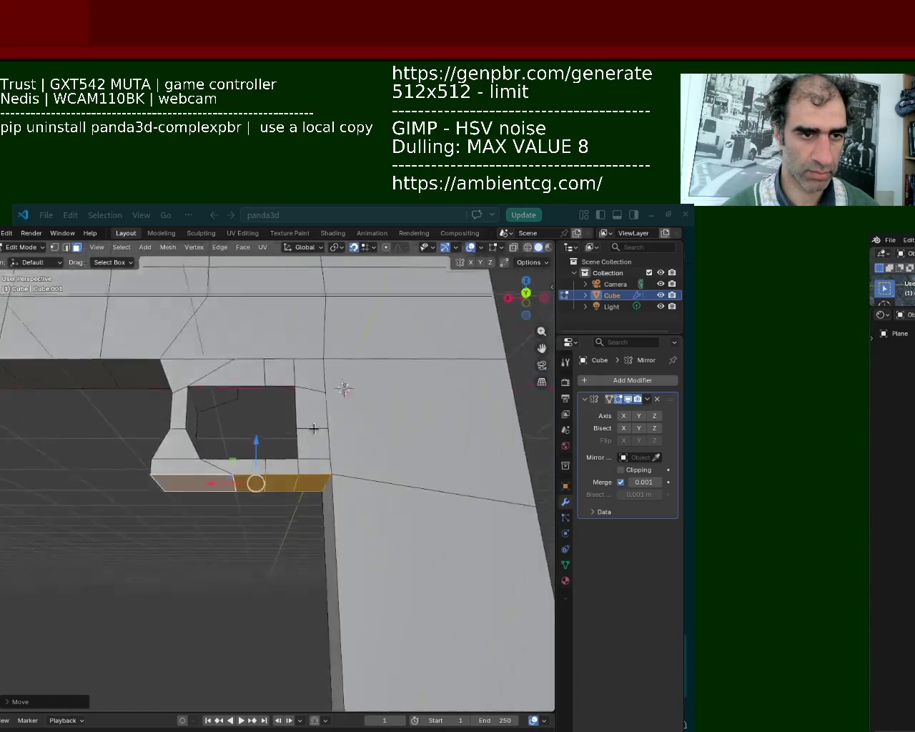
Select the guard's corner edge and vertex, trying moves that leave them unchanged
key("2")
left_click(325, 472)
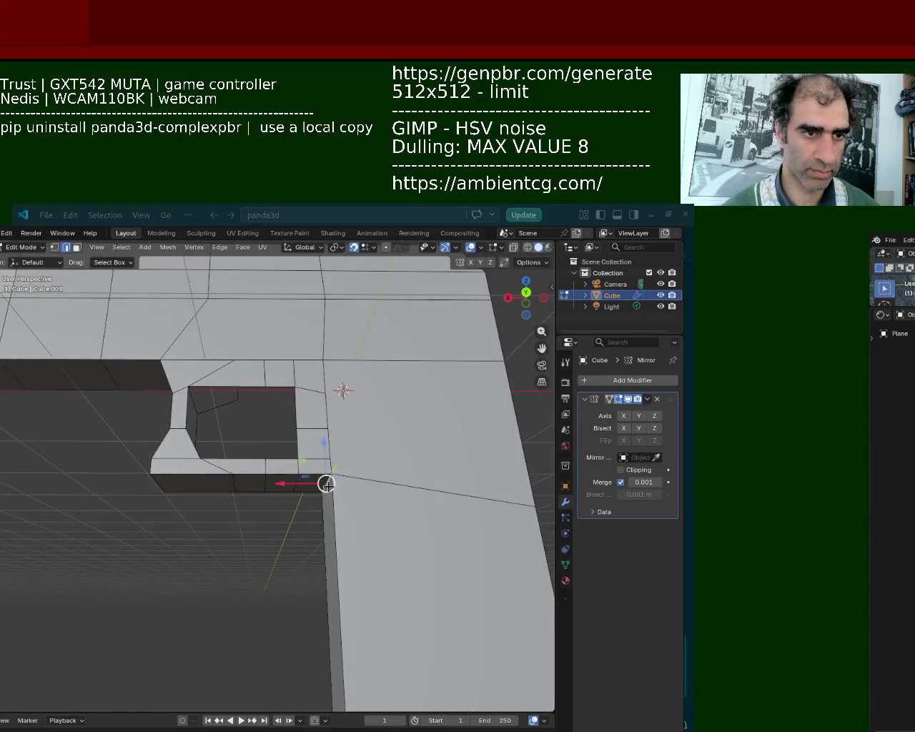
key("g")
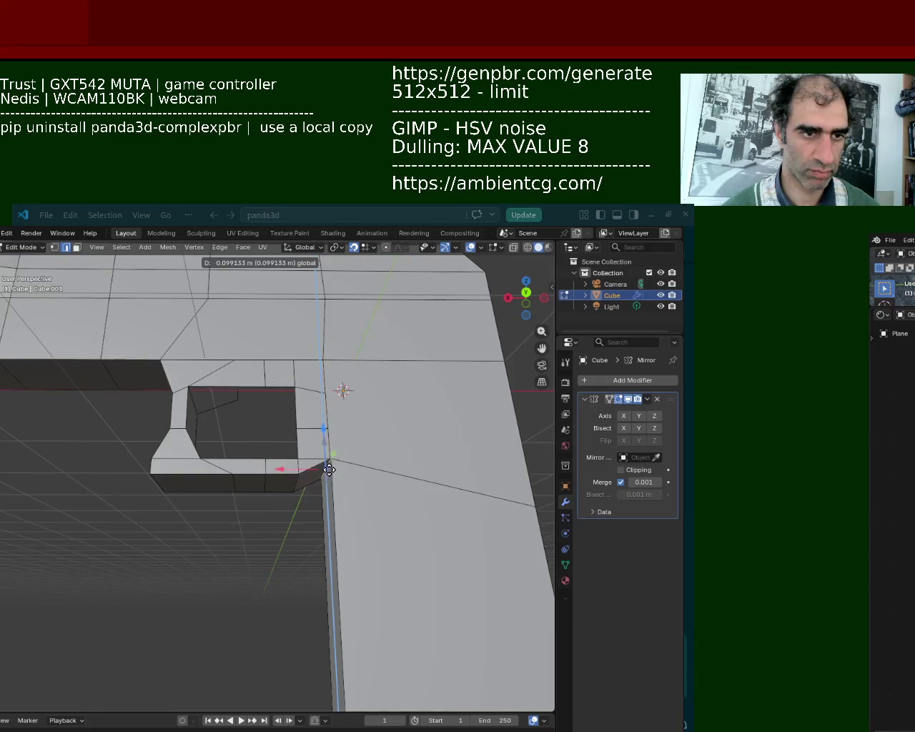
left_click(329, 481)
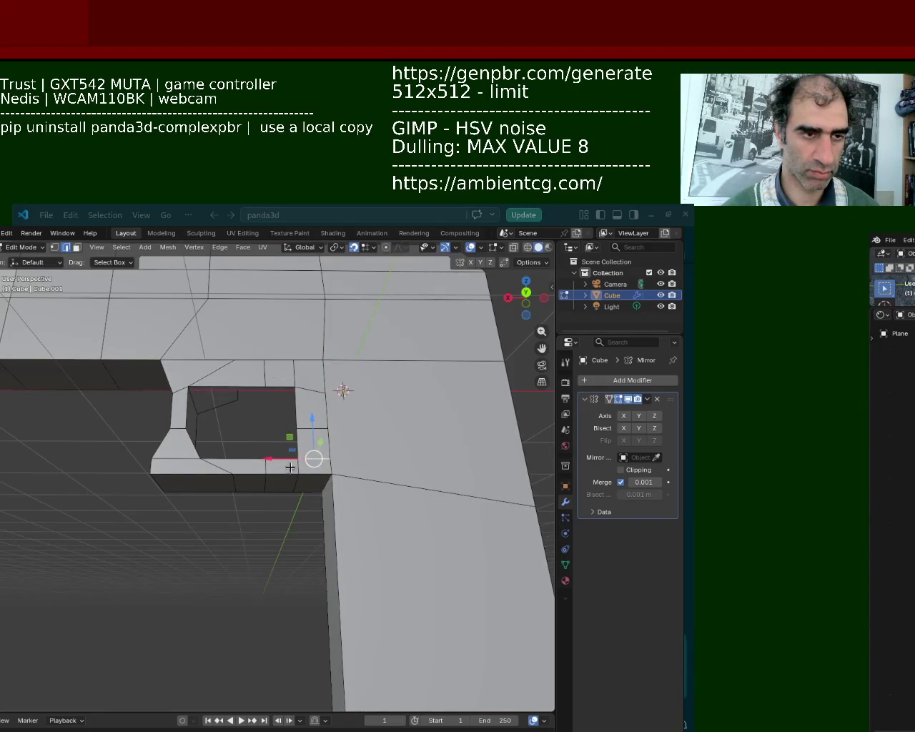
left_click(305, 483)
key("g")
key("z")
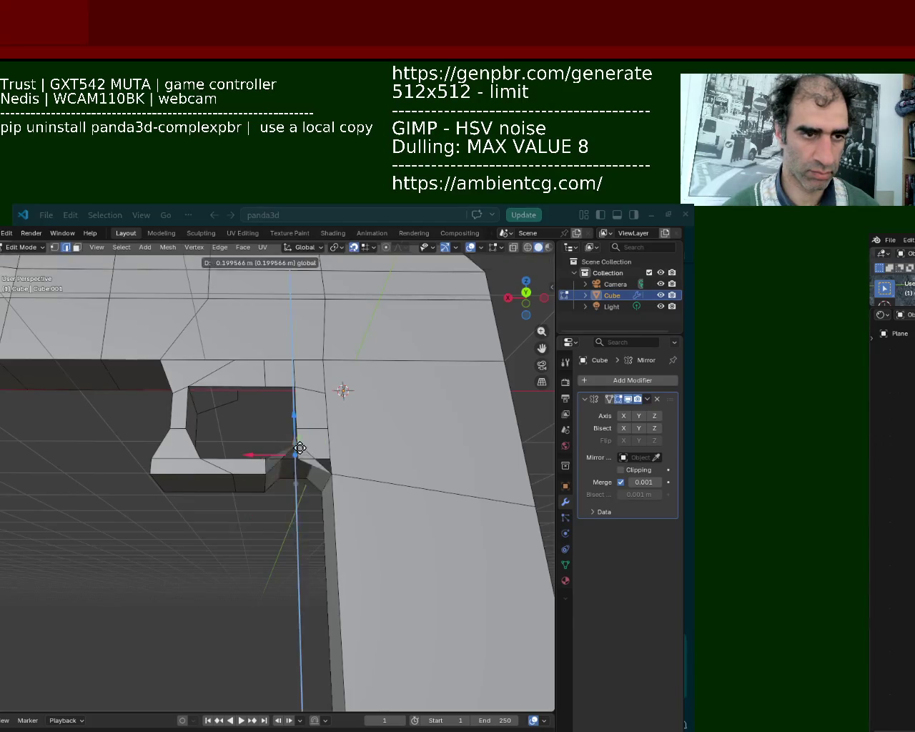
key("Escape")
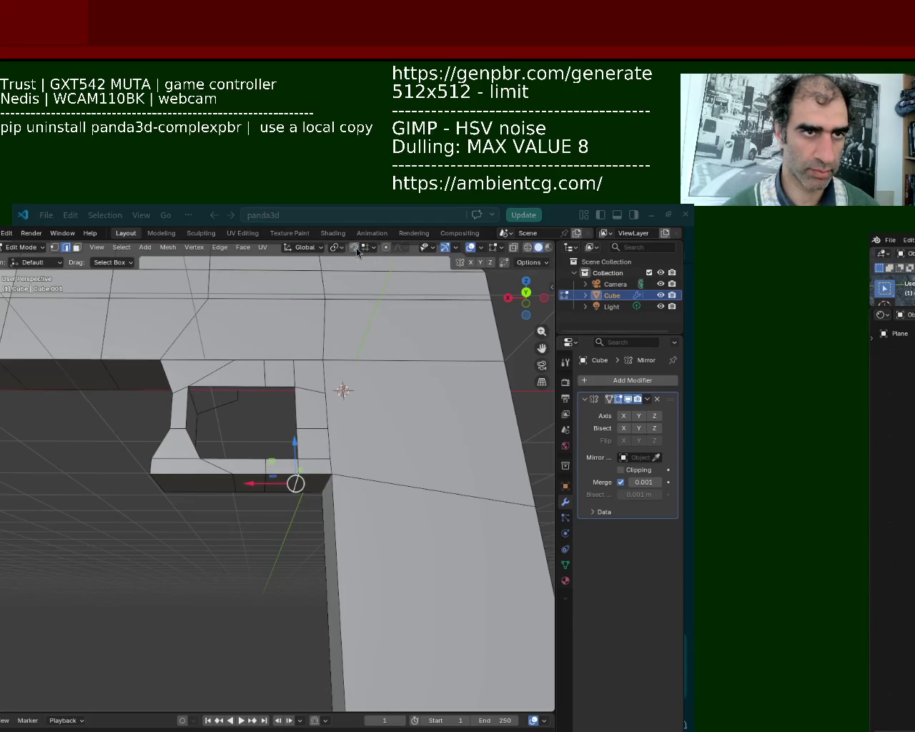
Shift the corner beside the opening along X, then raise it along Z
left_click(327, 449)
key("g")
key("x")
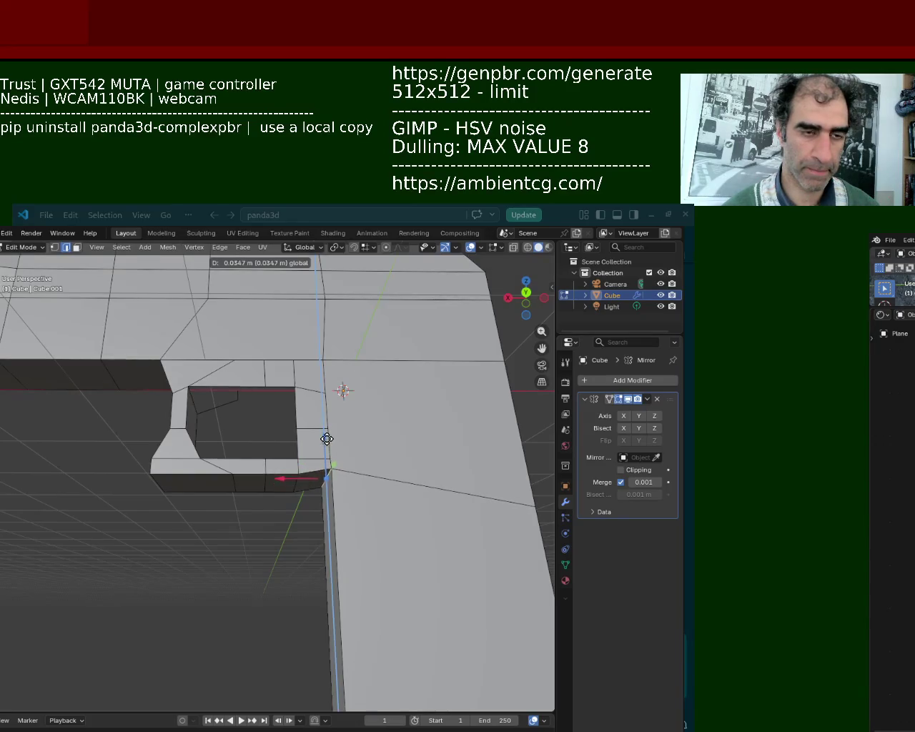
left_click(296, 476)
key("g")
key("z")
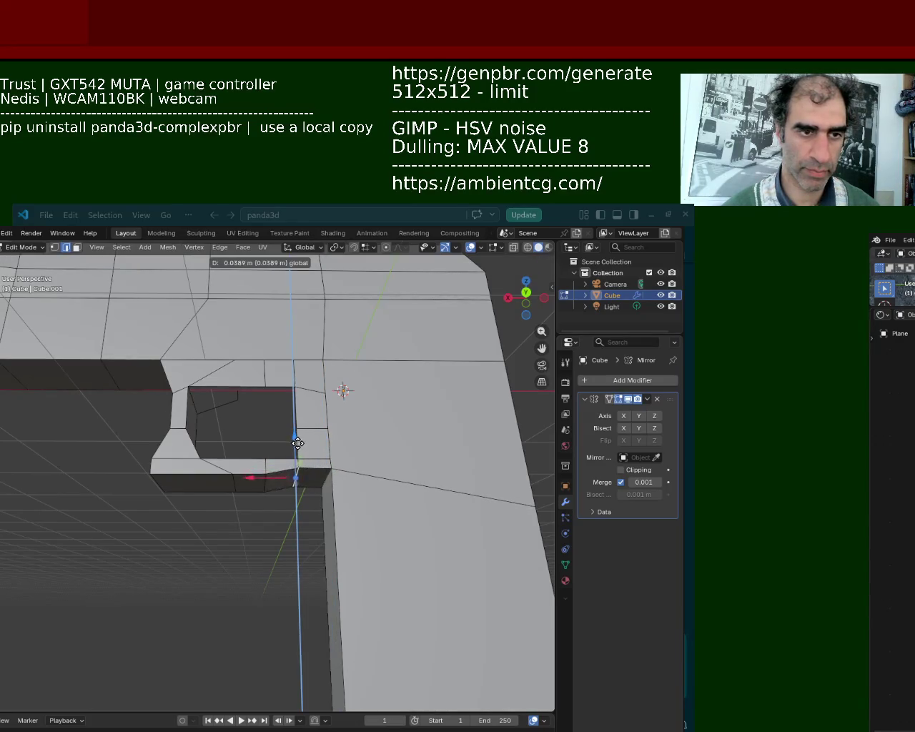
left_click(297, 443)
mouse_move(129, 459)
middle_mouse_down()
mouse_move(179, 494)
mouse_move(214, 462)
mouse_move(204, 430)
mouse_move(266, 466)
mouse_move(283, 426)
mouse_move(314, 425)
mouse_move(341, 441)
mouse_move(282, 426)
mouse_move(308, 432)
middle_mouse_up()
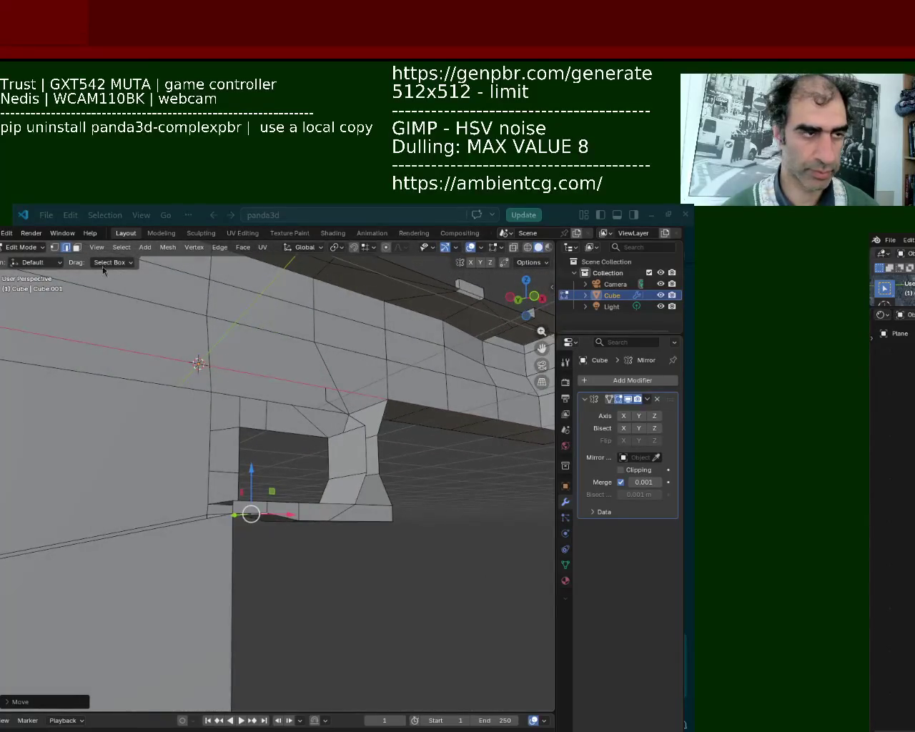
Pull the opening's top-edge vertices down about 0.18 m along Z
left_click(54, 247)
left_click(266, 429)
left_click(331, 437, "shift")
middle_click_drag(329, 413, 273, 471)
key("g")
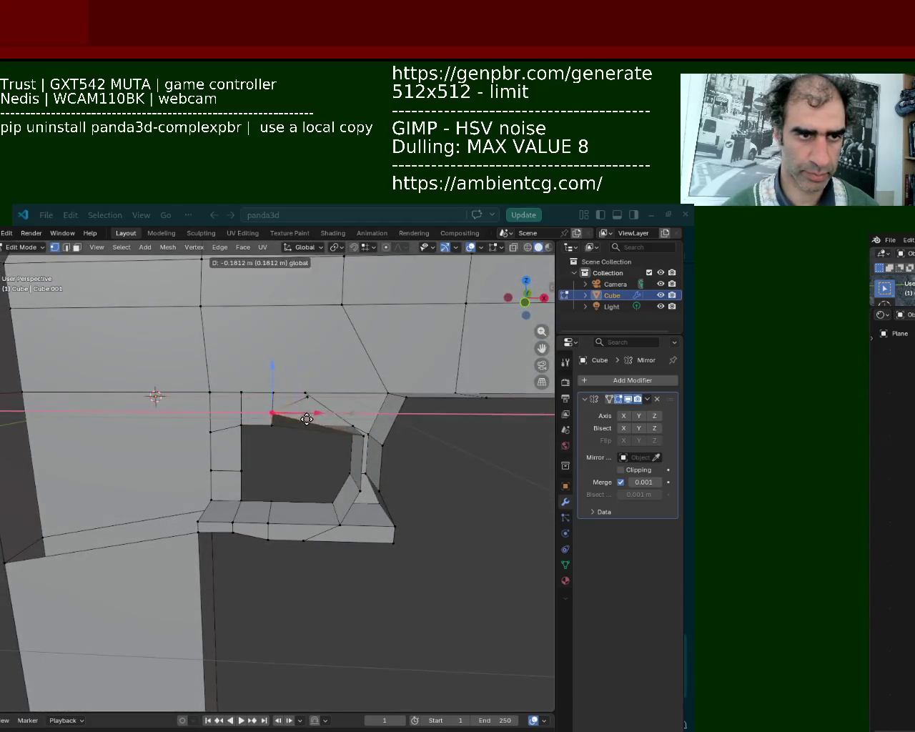
key("z")
left_click(265, 440)
middle_click_drag(265, 440, 271, 439)
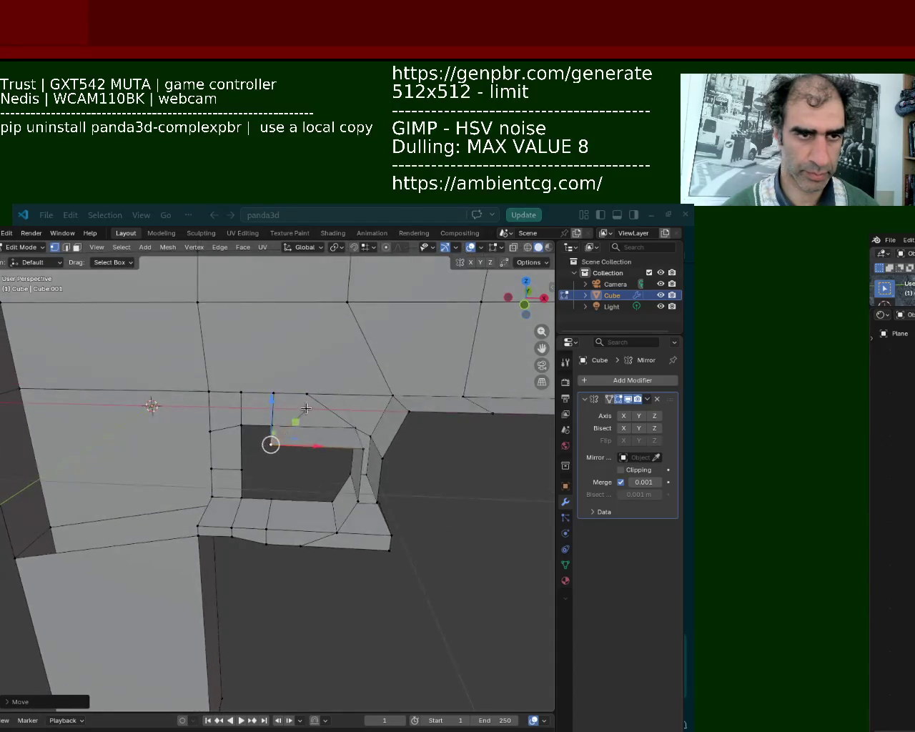
left_click(310, 406)
Delete the stray edges atop the trigger opening and zoom out to view the whole gun
key("x")
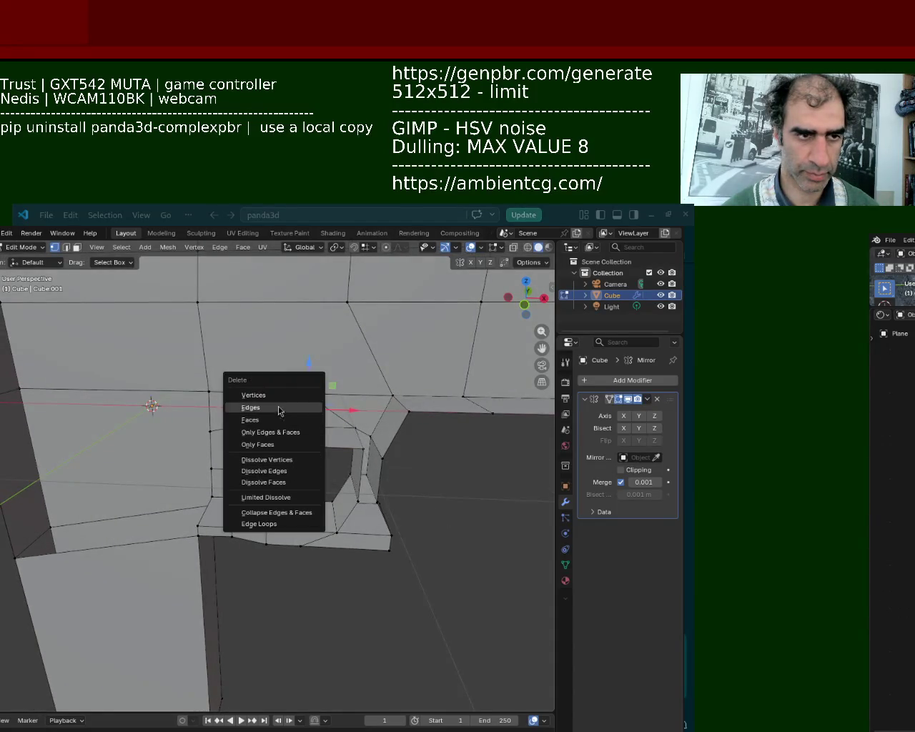
left_click(279, 408)
mouse_move(278, 407)
middle_mouse_down()
mouse_move(329, 428)
mouse_move(339, 405)
mouse_move(286, 464)
middle_mouse_up()
scroll(339, 404, "down", 4)
scroll(282, 467, "up", 2)
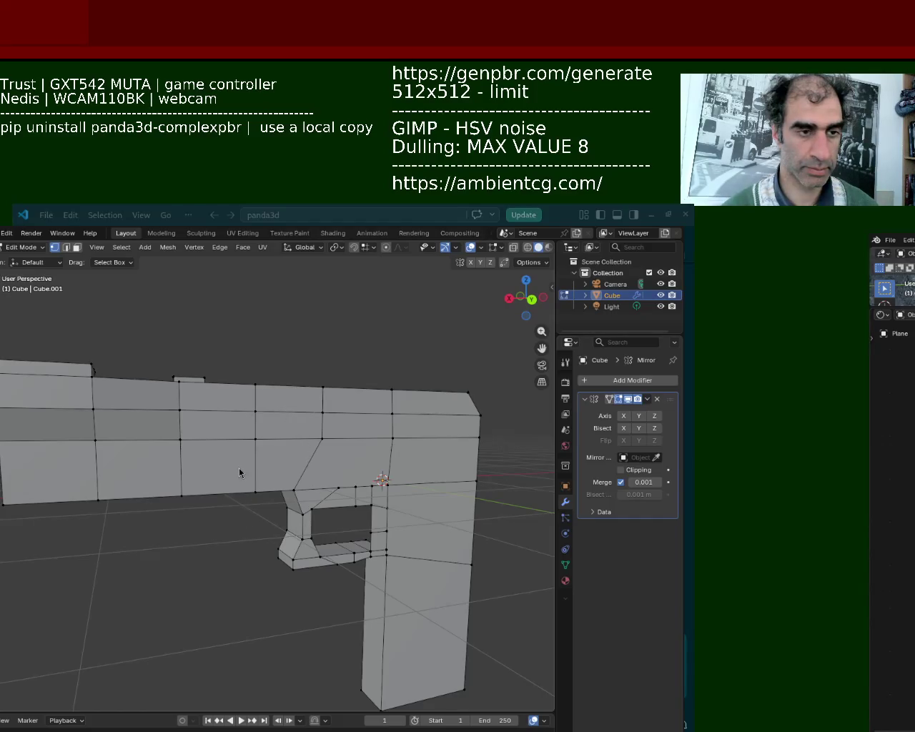
mouse_move(252, 439)
middle_mouse_down()
mouse_move(203, 398)
mouse_move(153, 378)
middle_mouse_up()
Shift the lower and upper faces of the trigger guard's front sideways
scroll(204, 398, "up", 4)
left_click(76, 247)
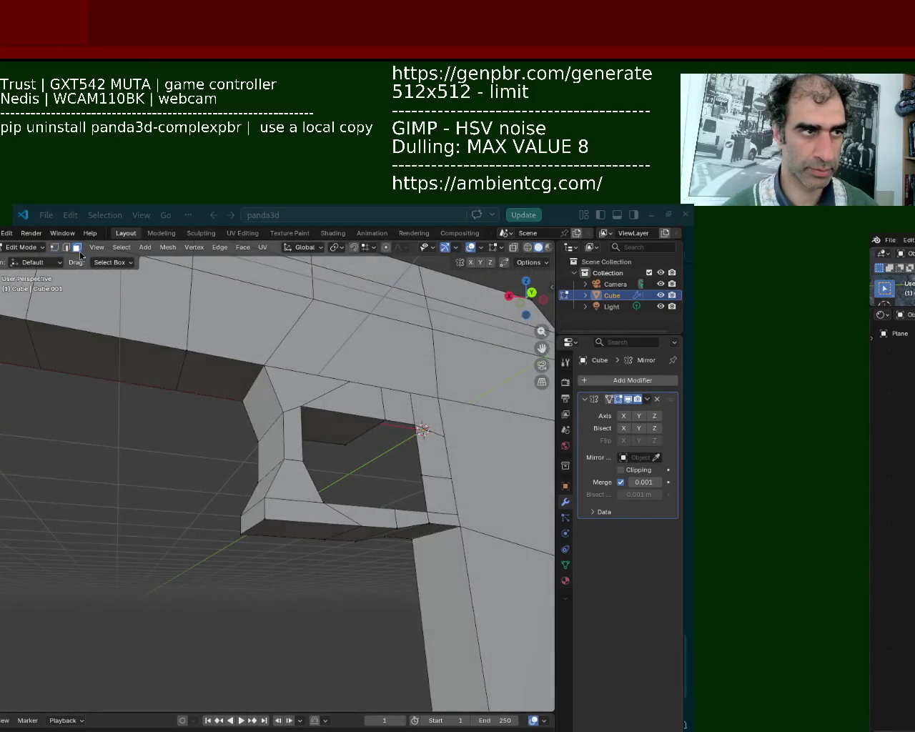
left_click(249, 514)
left_click_drag(233, 518, 232, 518)
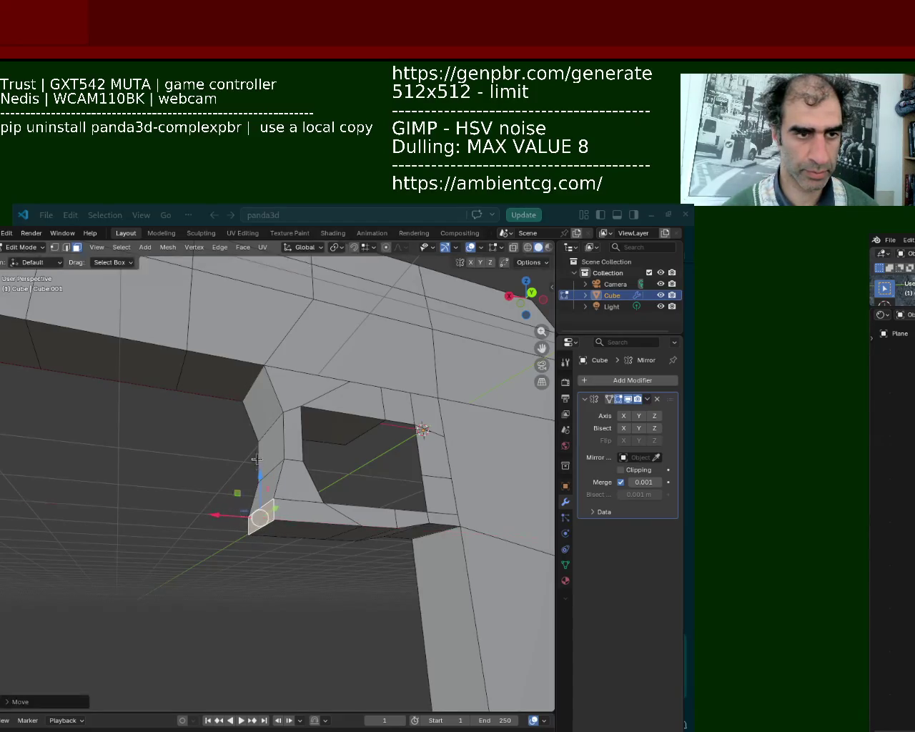
left_click(268, 444)
left_click_drag(239, 444, 243, 446)
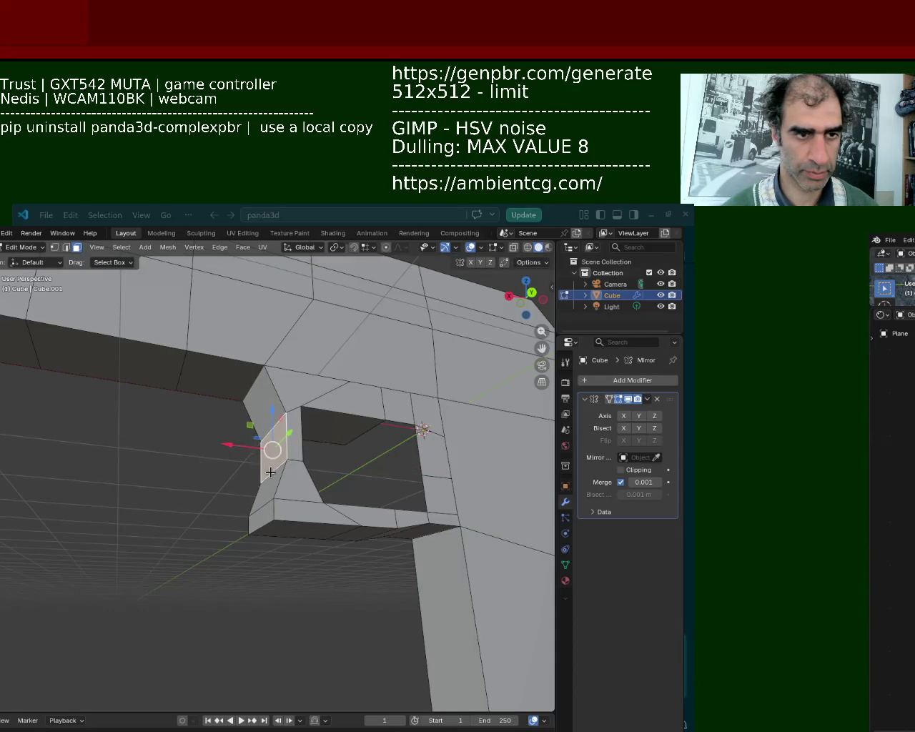
middle_click_drag(266, 473, 138, 279)
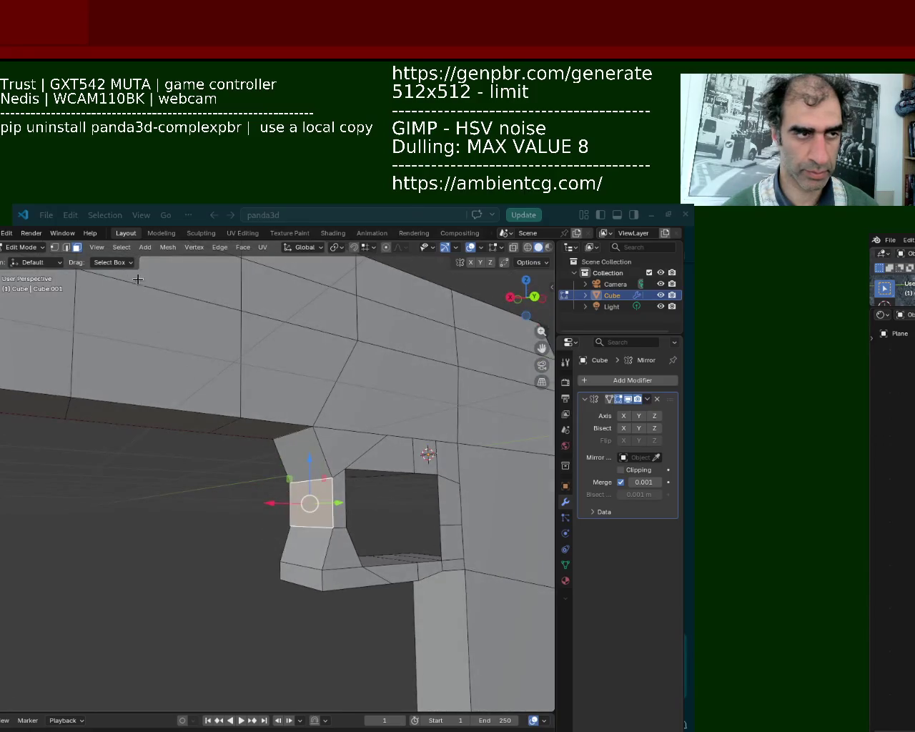
Lower the guard front's bottom edge and move it along X and Z to kink the front post
left_click(66, 246)
left_click(309, 528)
scroll(260, 514, "up", 2)
mouse_move(260, 515)
middle_mouse_down()
mouse_move(198, 494)
mouse_move(209, 521)
mouse_move(394, 521)
mouse_move(226, 498)
middle_mouse_up()
mouse_move(317, 453)
left_mouse_down()
mouse_move(313, 483)
mouse_move(308, 465)
left_mouse_up()
mouse_move(309, 465)
middle_mouse_down()
mouse_move(292, 486)
mouse_move(253, 462)
mouse_move(360, 431)
mouse_move(169, 433)
mouse_move(107, 422)
middle_mouse_up()
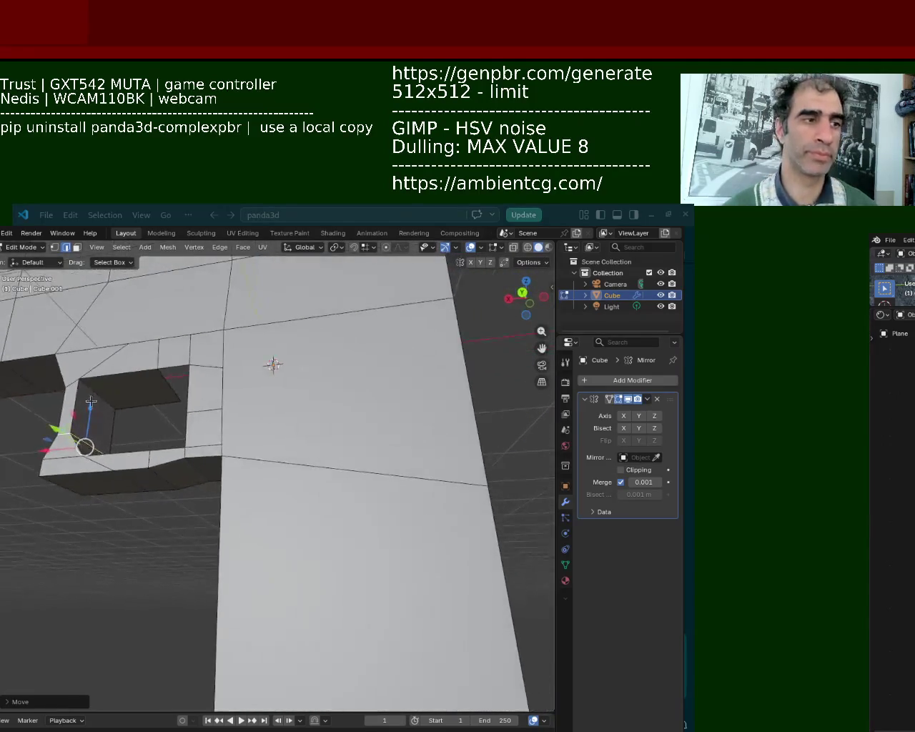
mouse_move(80, 394)
left_mouse_down()
mouse_move(79, 404)
mouse_move(110, 369)
left_mouse_up()
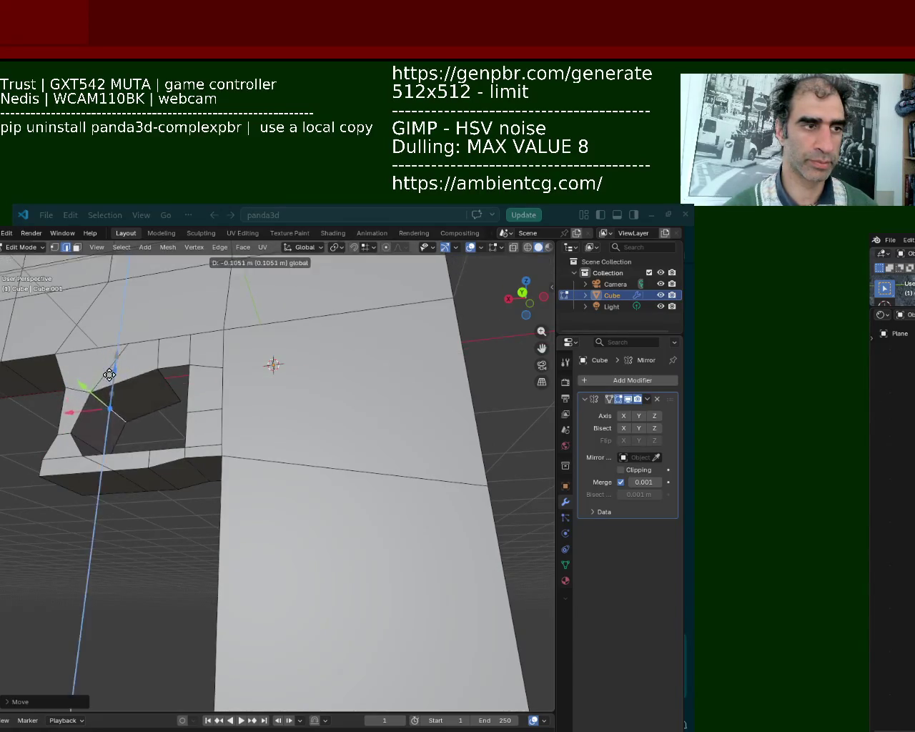
middle_click_drag(110, 369, 241, 449)
scroll(238, 441, "up", 2)
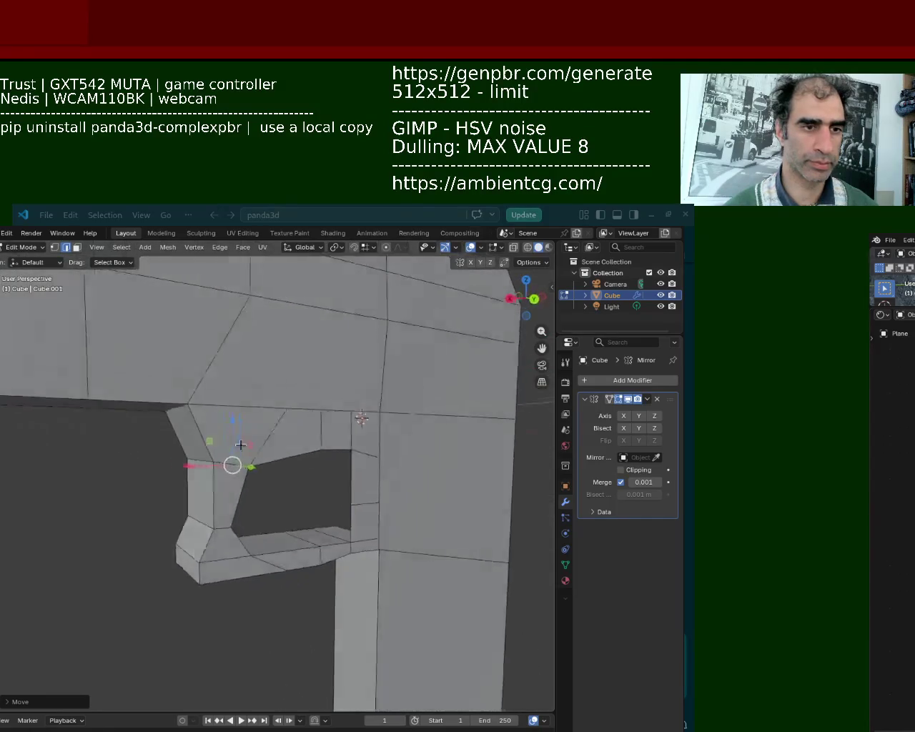
left_click_drag(204, 455, 199, 461)
mouse_move(199, 462)
middle_mouse_down()
mouse_move(400, 473)
mouse_move(343, 468)
middle_mouse_up()
scroll(400, 474, "down", 3)
mouse_move(387, 484)
middle_mouse_down()
mouse_move(251, 475)
mouse_move(188, 495)
mouse_move(301, 413)
mouse_move(149, 303)
middle_mouse_up()
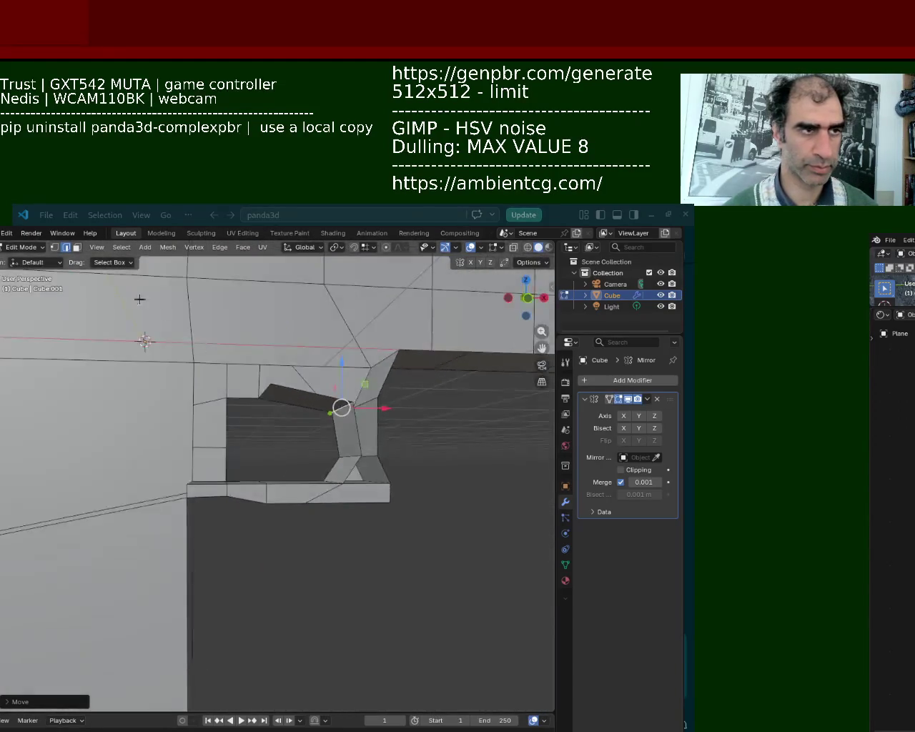
Delete the ledge faces under the trigger opening, then undo, redo and undo the deletion
left_click(78, 247)
left_click(209, 495)
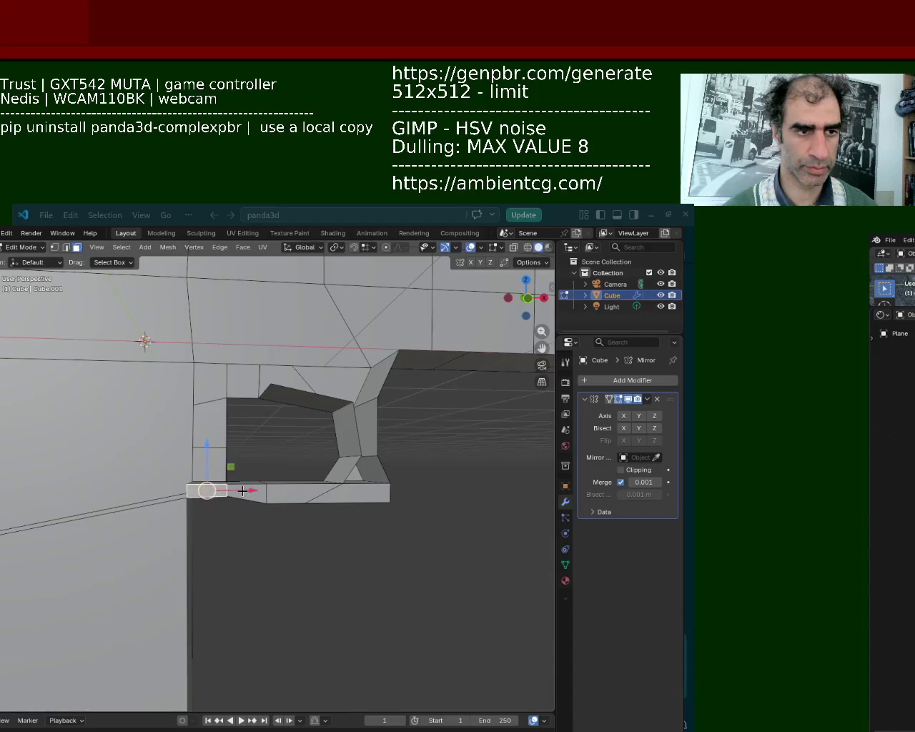
left_click(250, 494, "shift")
key("x")
left_click(230, 516)
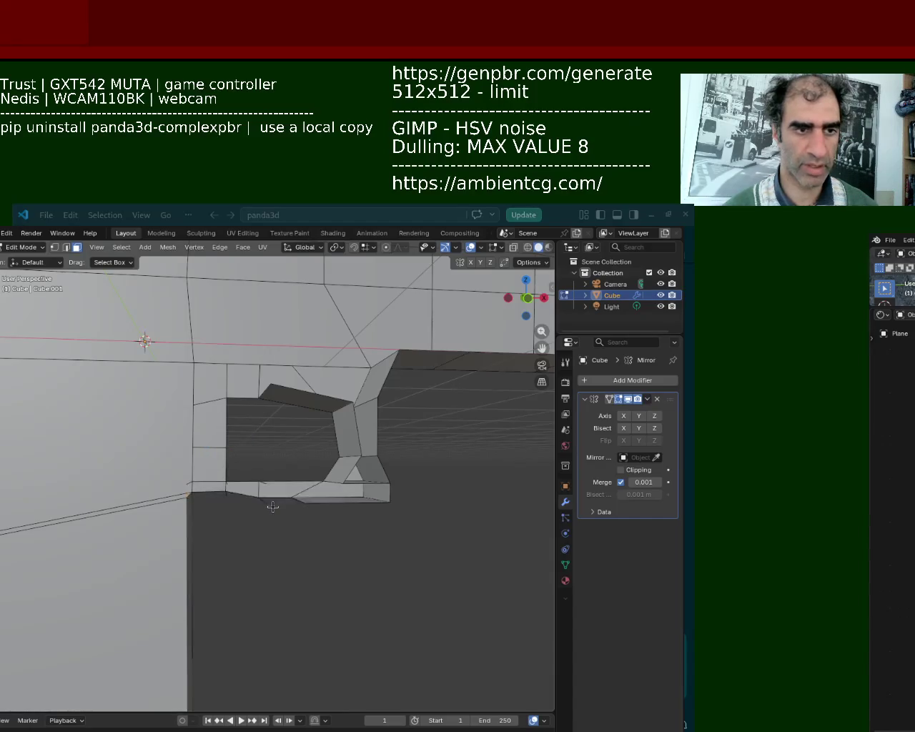
key("ctrl+z")
key("ctrl+shift+z")
key("ctrl+z")
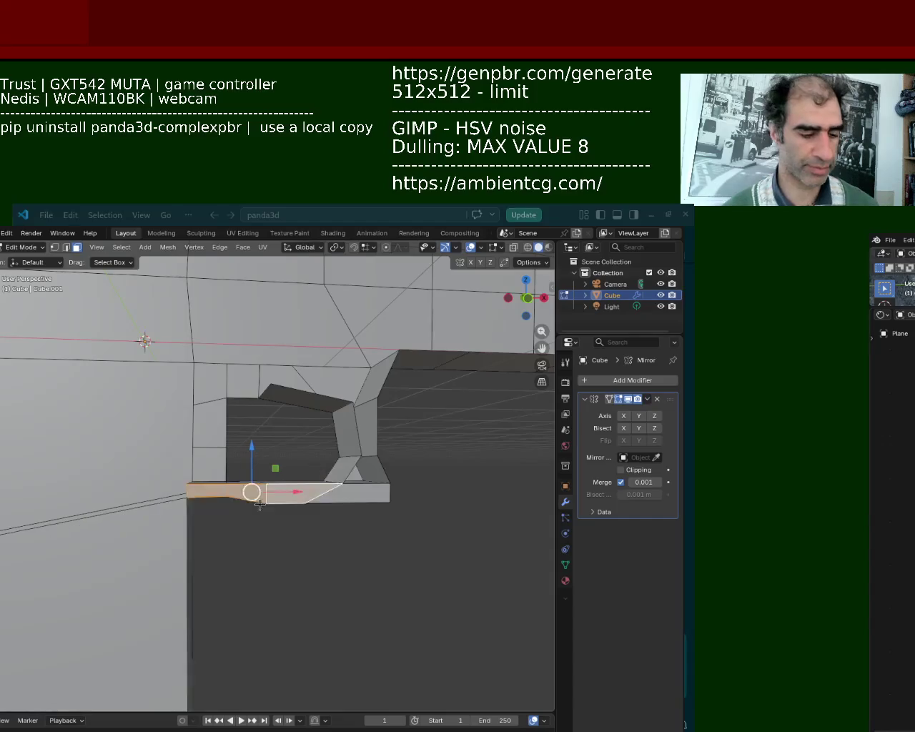
Delete the ledge faces below the trigger opening, leaving a hole
key("x")
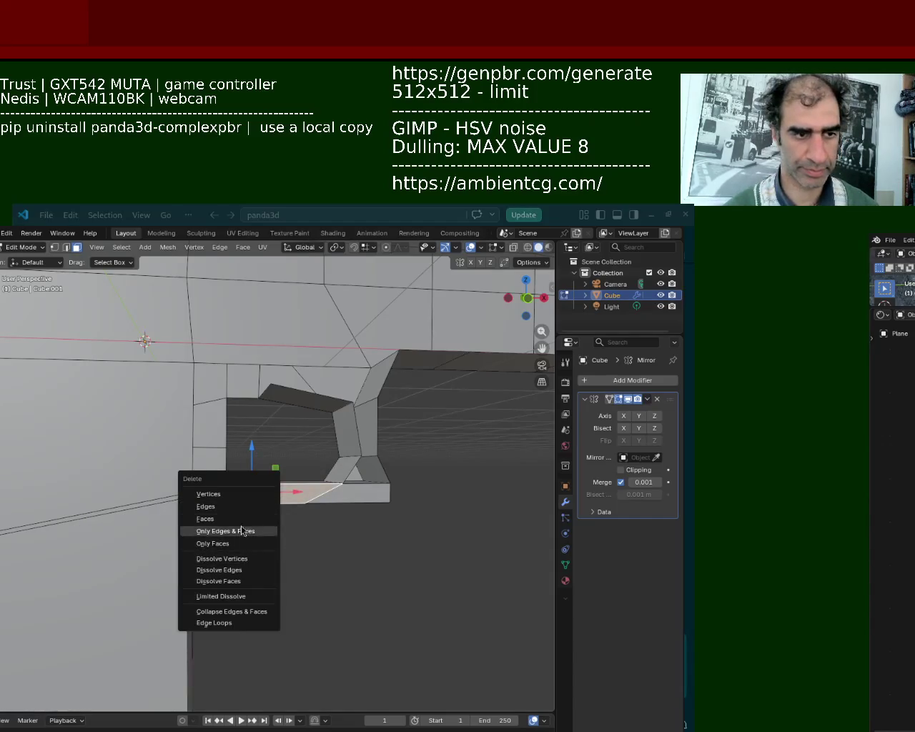
left_click(244, 515)
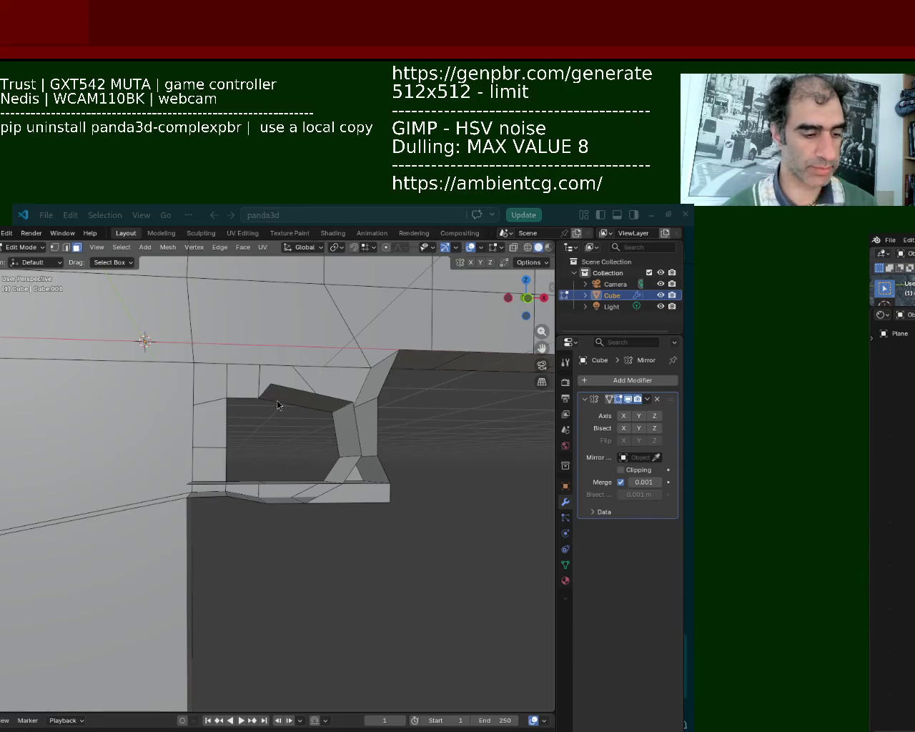
mouse_move(186, 462)
middle_mouse_down()
mouse_move(369, 347)
mouse_move(340, 408)
mouse_move(362, 491)
mouse_move(235, 469)
mouse_move(175, 478)
mouse_move(303, 493)
middle_mouse_up()
Delete the hole's bottom face and a grip face, then enable Y mirroring in the Mirror modifier
left_click(303, 492)
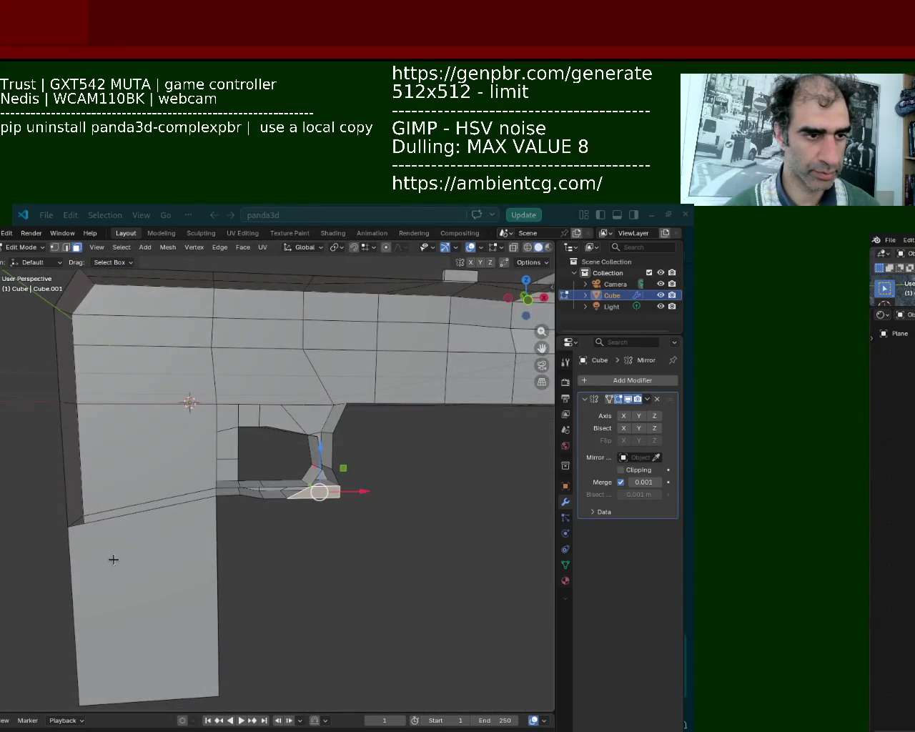
left_click(138, 559, "shift")
key("x")
left_click(138, 559)
mouse_move(138, 559)
middle_mouse_down()
mouse_move(179, 462)
mouse_move(153, 512)
mouse_move(137, 490)
mouse_move(198, 476)
mouse_move(243, 393)
mouse_move(177, 543)
mouse_move(445, 454)
mouse_move(286, 362)
mouse_move(381, 415)
mouse_move(304, 510)
mouse_move(344, 475)
mouse_move(176, 488)
mouse_move(143, 543)
mouse_move(163, 502)
mouse_move(251, 497)
mouse_move(280, 484)
mouse_move(329, 550)
mouse_move(225, 558)
mouse_move(194, 510)
mouse_move(286, 515)
mouse_move(131, 500)
mouse_move(198, 486)
mouse_move(204, 465)
mouse_move(253, 431)
middle_mouse_up()
left_click(638, 415)
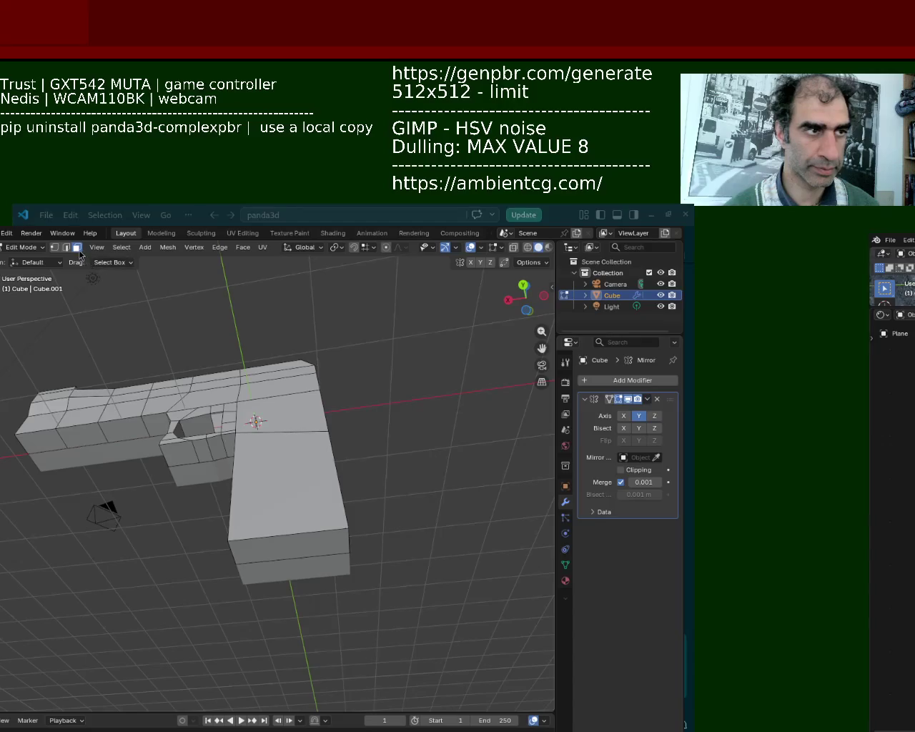
Shift the grip's bottom face along X and lower it along its local Z axis
left_click(295, 546)
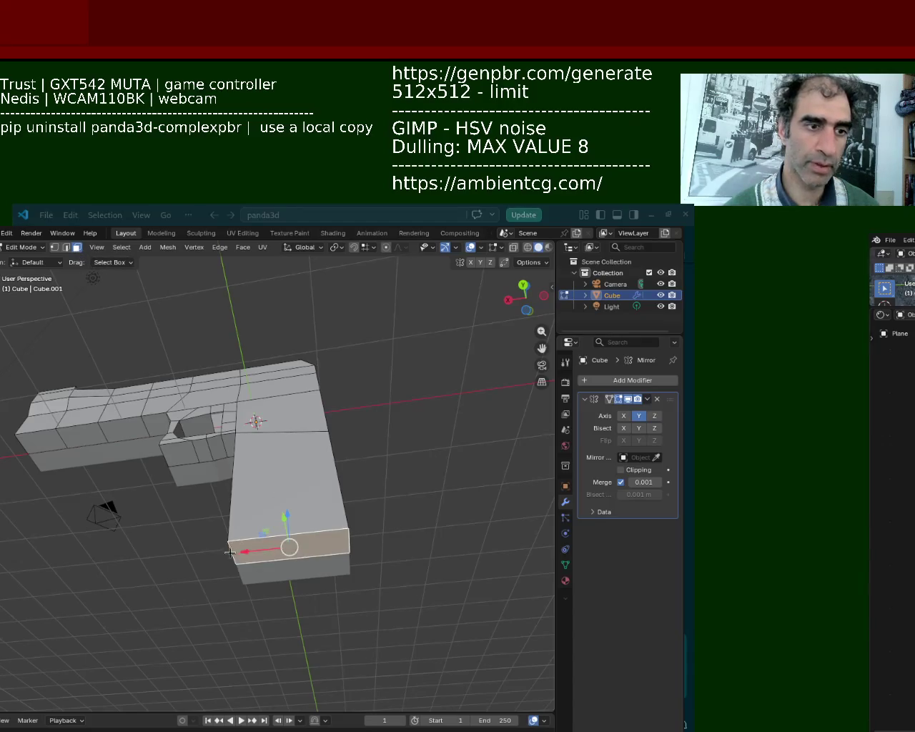
left_click_drag(289, 547, 294, 558)
mouse_move(295, 558)
middle_mouse_down()
mouse_move(307, 572)
mouse_move(267, 546)
middle_mouse_up()
scroll(271, 543, "down", 3)
key("g")
key("x")
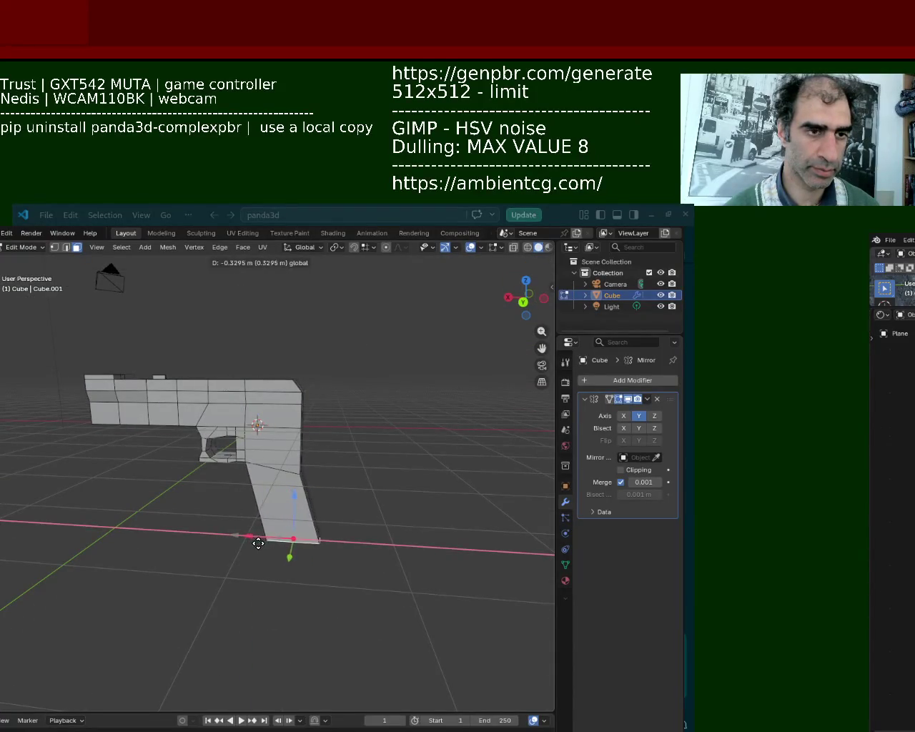
left_click(251, 544)
key("g")
key("z")
key("z")
left_click(290, 543)
Extrude the grip face along X to lengthen the handle
key("e")
key("x")
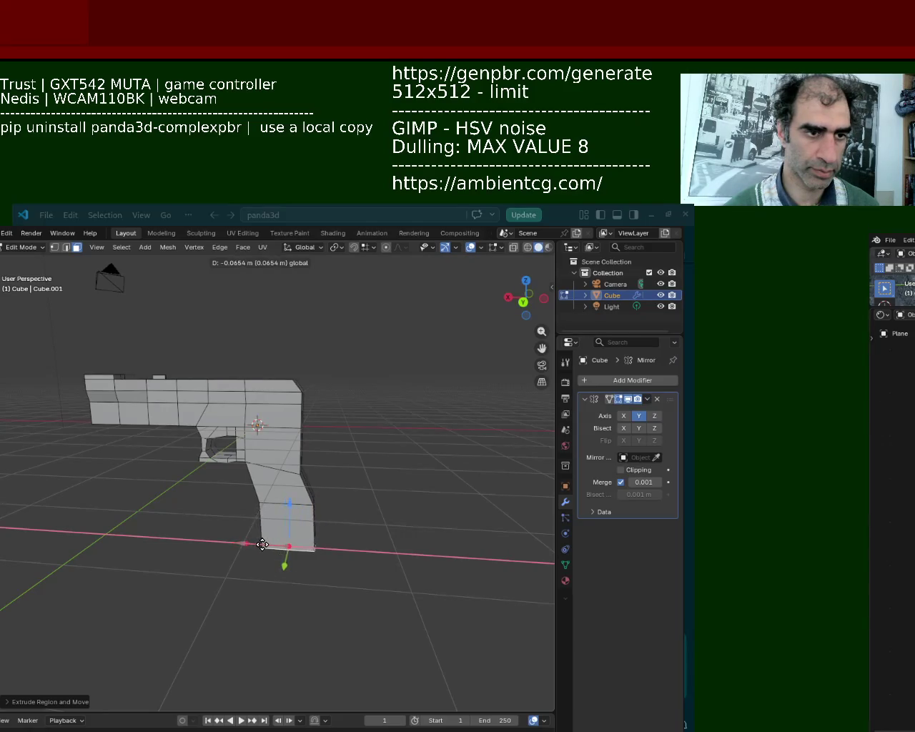
left_click(262, 544)
middle_click_drag(149, 526, 268, 502)
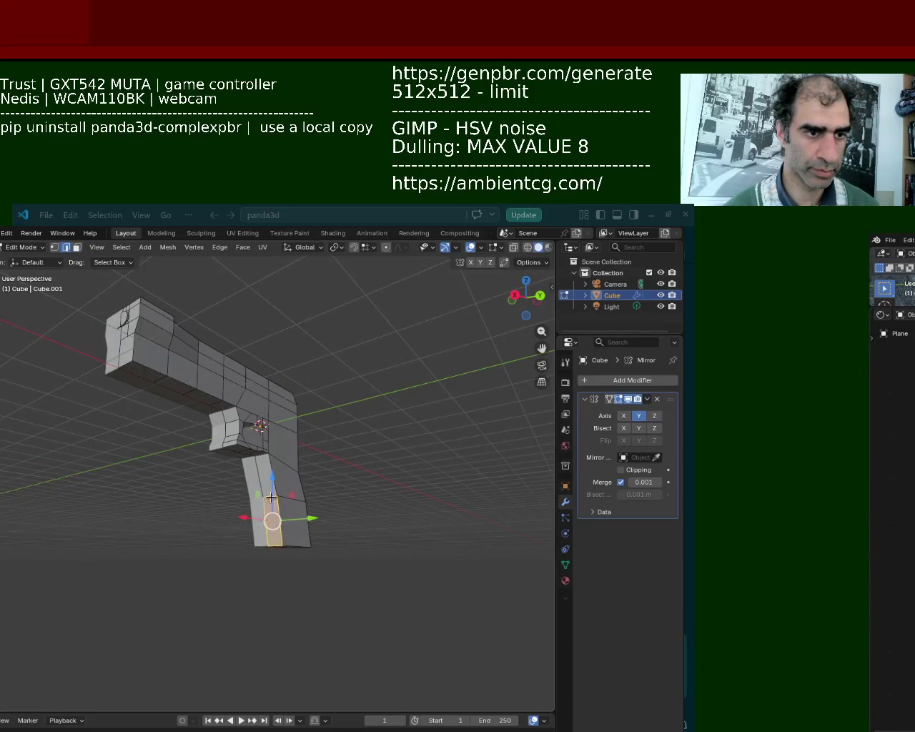
Shift the selected grip part and two grip edges sideways along X
middle_click_drag(271, 495, 208, 545)
key("g")
key("x")
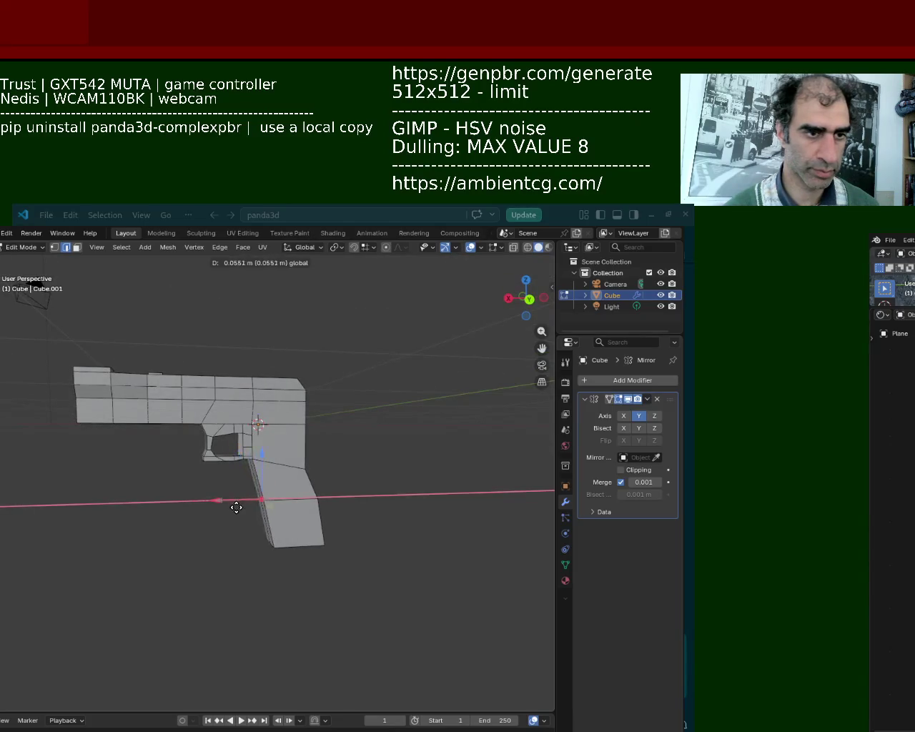
left_click(237, 507)
mouse_move(215, 504)
middle_mouse_down()
mouse_move(310, 471)
mouse_move(277, 480)
middle_mouse_up()
left_click(278, 480)
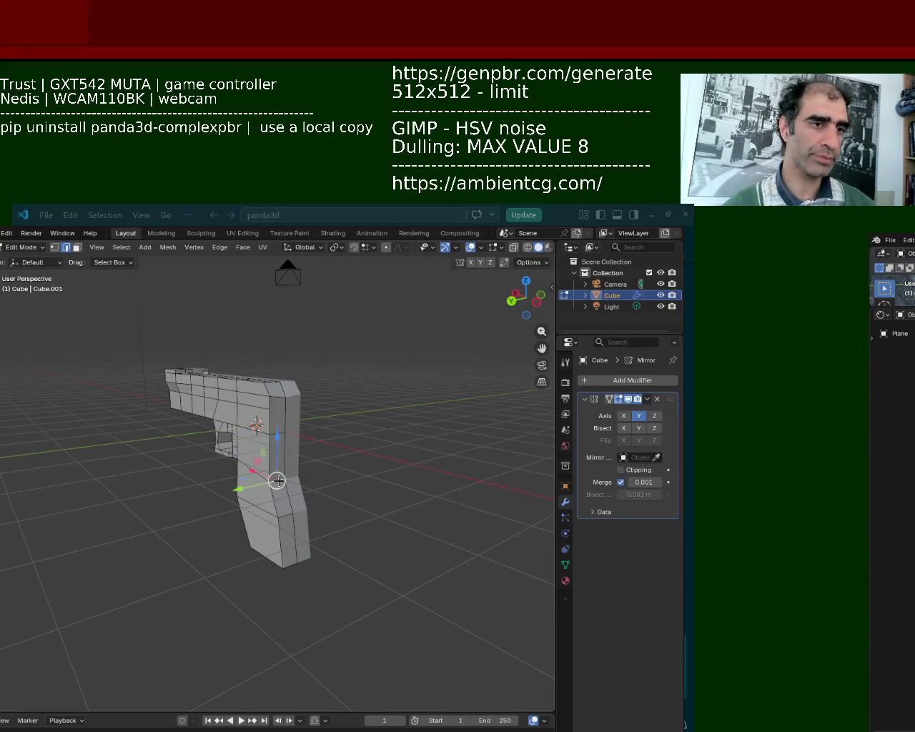
middle_click_drag(278, 481, 256, 509)
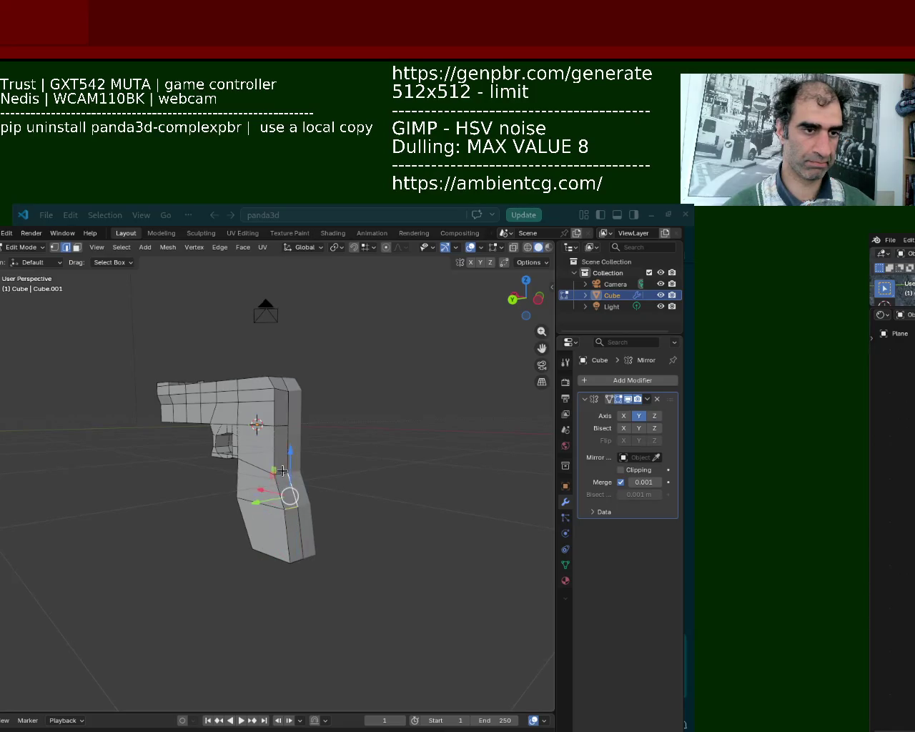
left_click(268, 498)
key("g")
key("x")
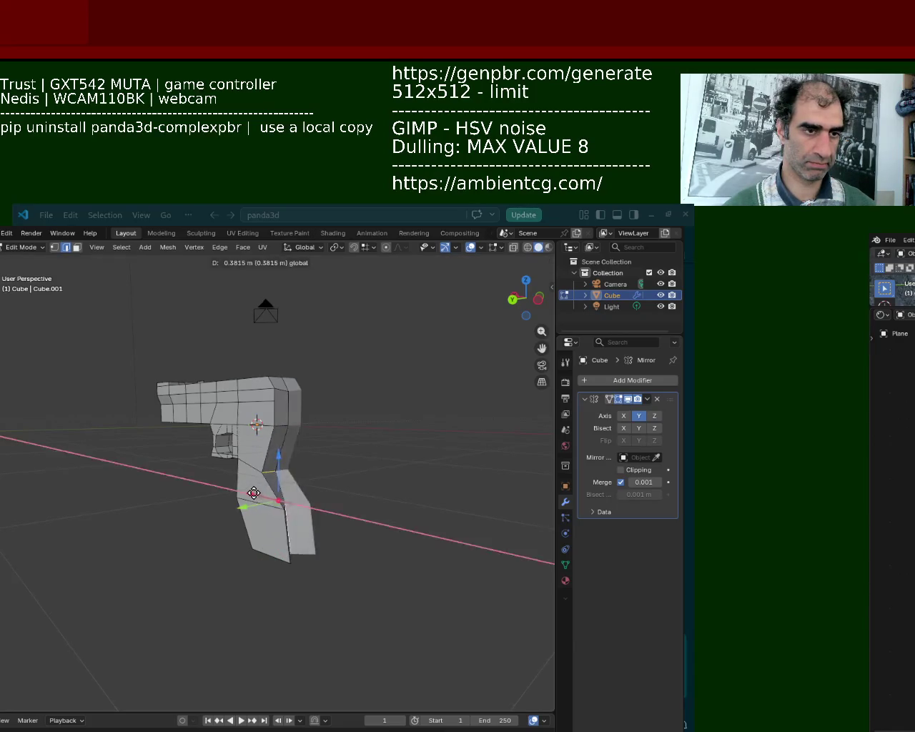
left_click(274, 504)
left_click(266, 472)
key("g")
key("x")
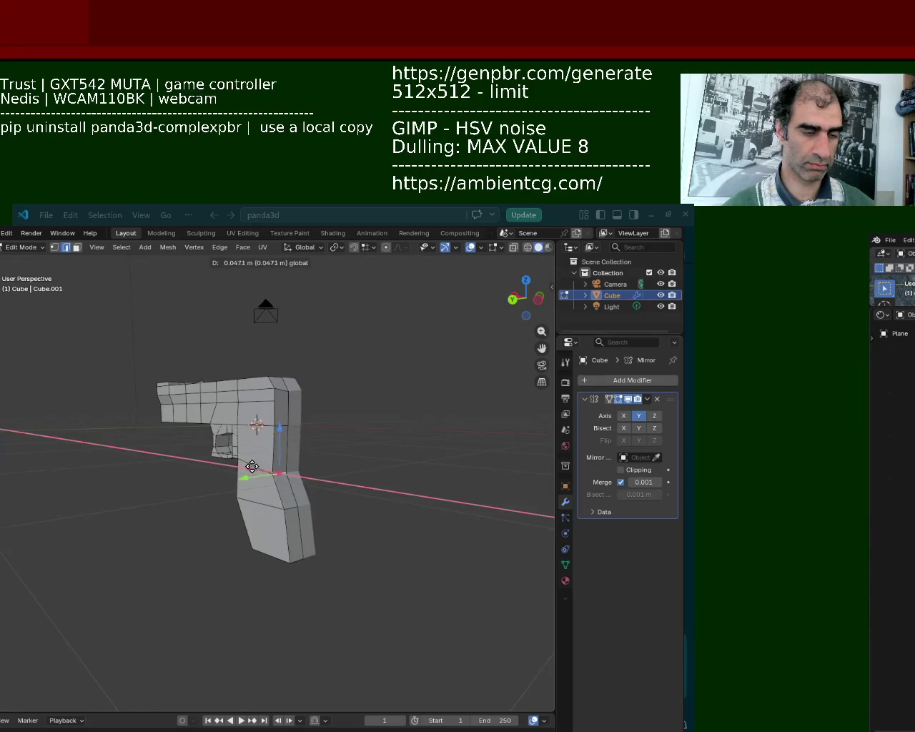
left_click(251, 466)
Move a lower grip edge along X and reposition the grip's bottom corner
left_click(286, 506)
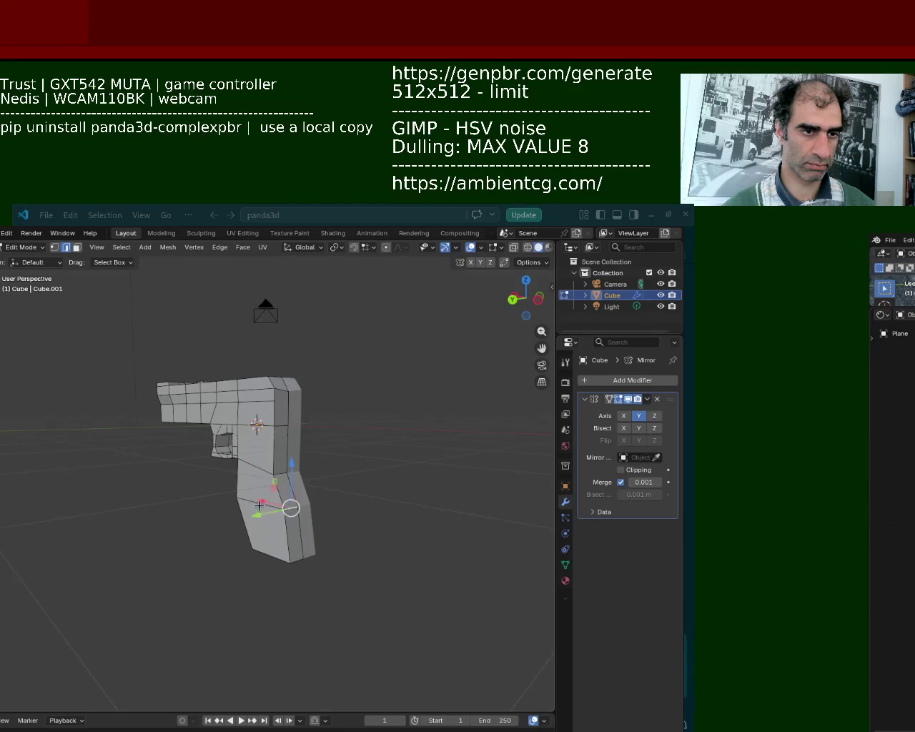
key("g")
key("shift+z")
key("x")
left_click(257, 494)
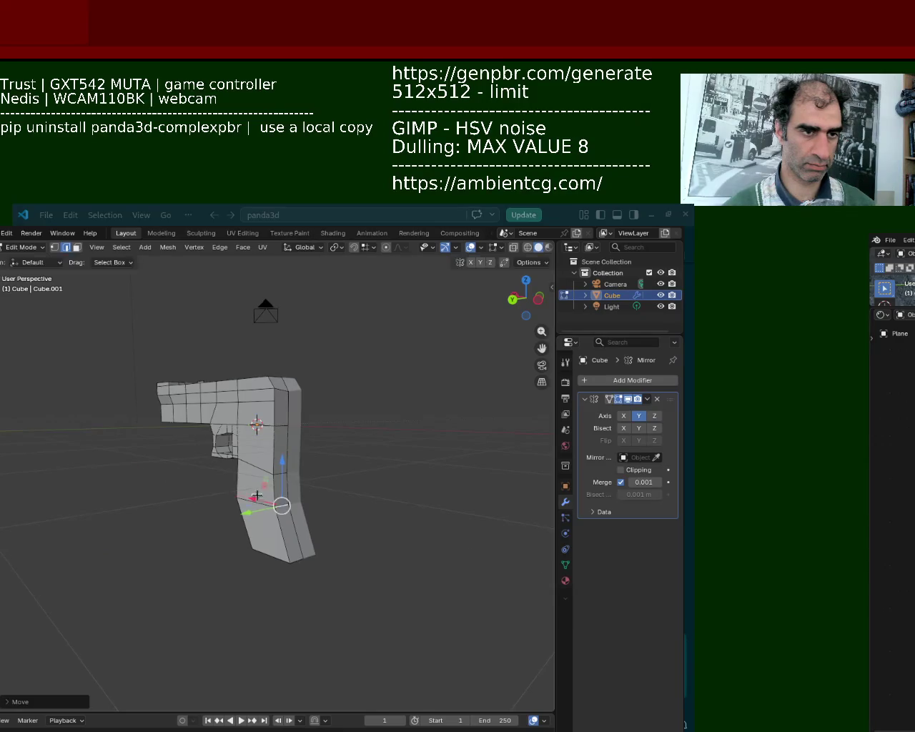
left_click(296, 556)
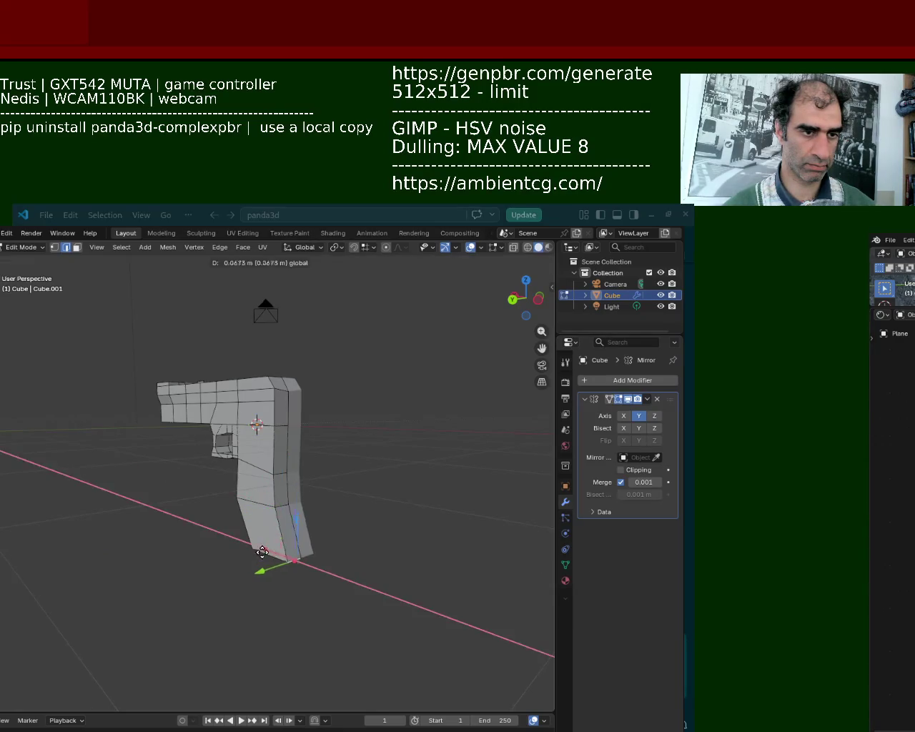
left_click_drag(265, 554, 263, 554)
mouse_move(263, 555)
middle_mouse_down()
mouse_move(265, 542)
mouse_move(269, 580)
mouse_move(262, 568)
mouse_move(279, 537)
middle_mouse_up()
left_click_drag(265, 516, 250, 496)
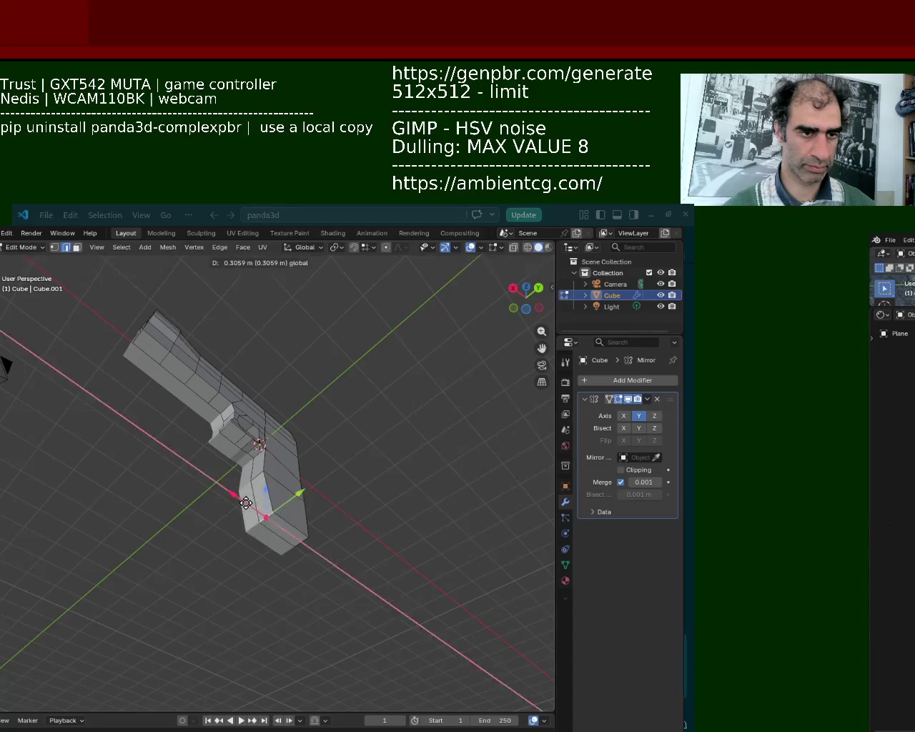
Select a run of frame edges and start an X move, then cancel it
mouse_move(190, 484)
middle_mouse_down()
mouse_move(220, 476)
mouse_move(328, 482)
mouse_move(262, 461)
mouse_move(274, 463)
middle_mouse_up()
scroll(265, 474, "up", 2)
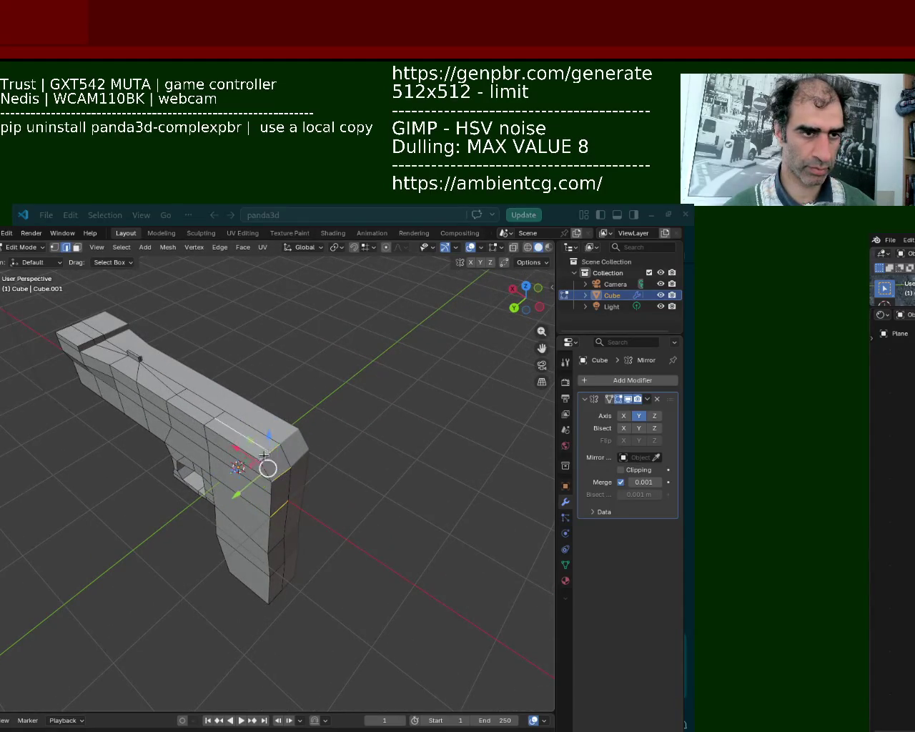
left_click(241, 438, "ctrl")
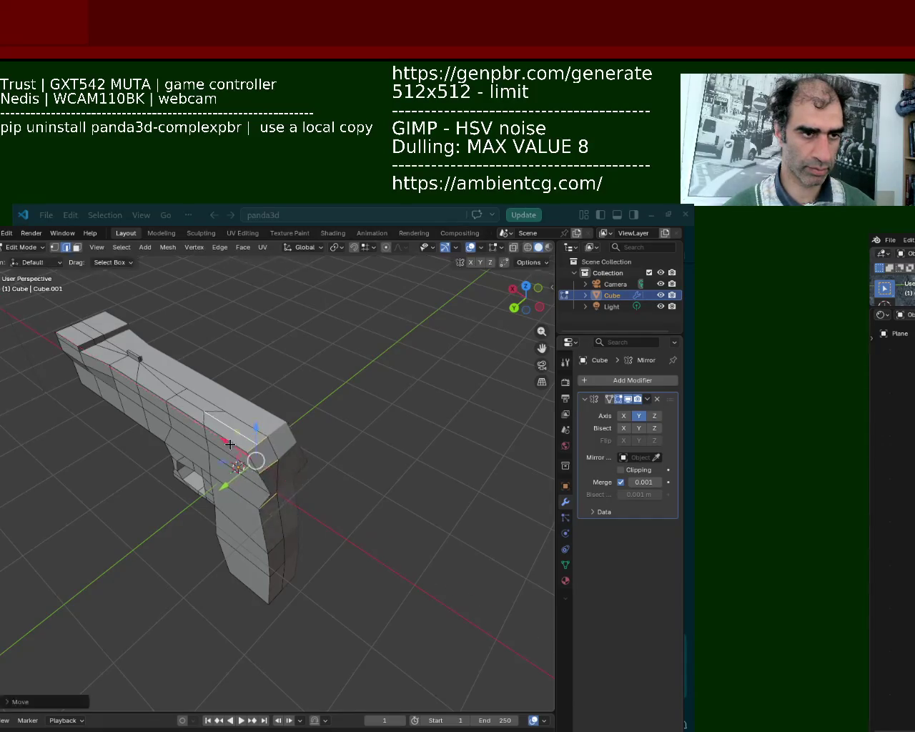
key("g")
key("x")
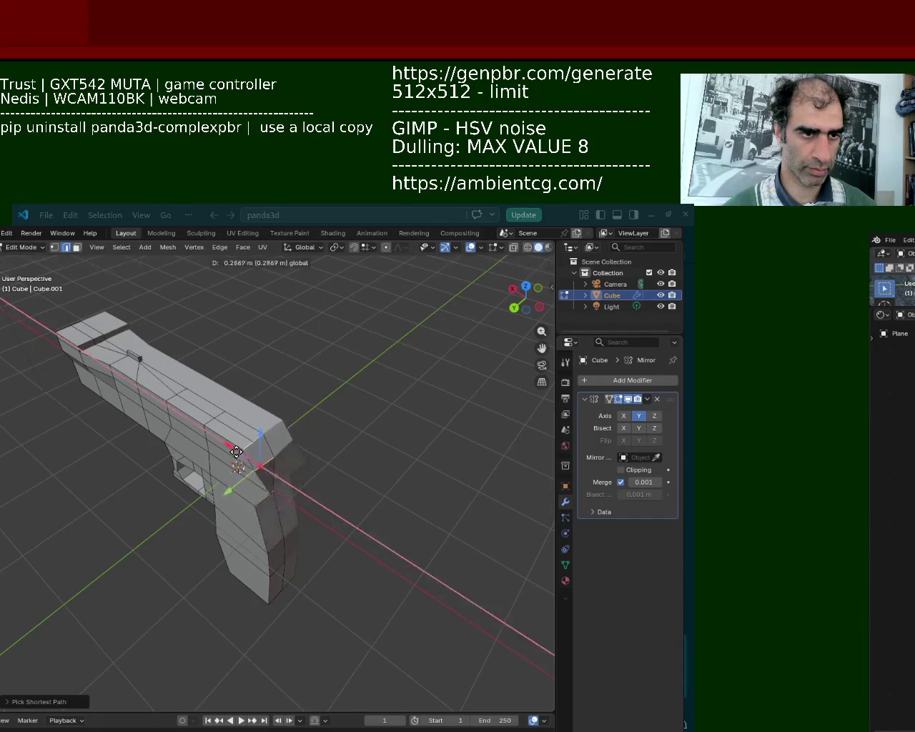
key("Escape")
mouse_move(274, 474)
middle_mouse_down()
mouse_move(246, 459)
mouse_move(223, 408)
middle_mouse_up()
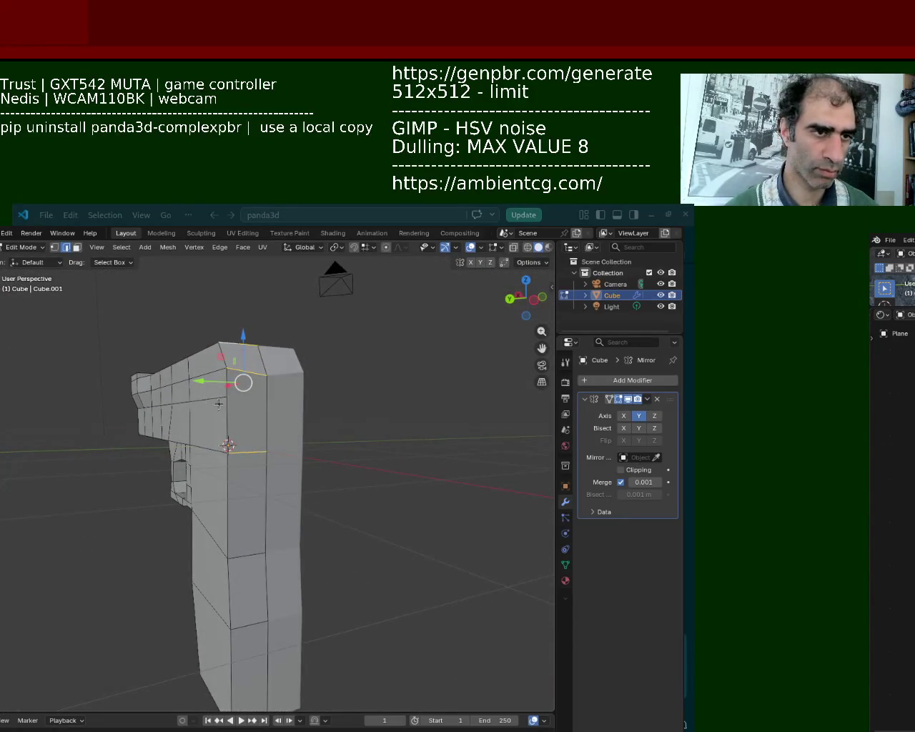
Move the grip's face strip up and back, then shift it along X
left_click(79, 247)
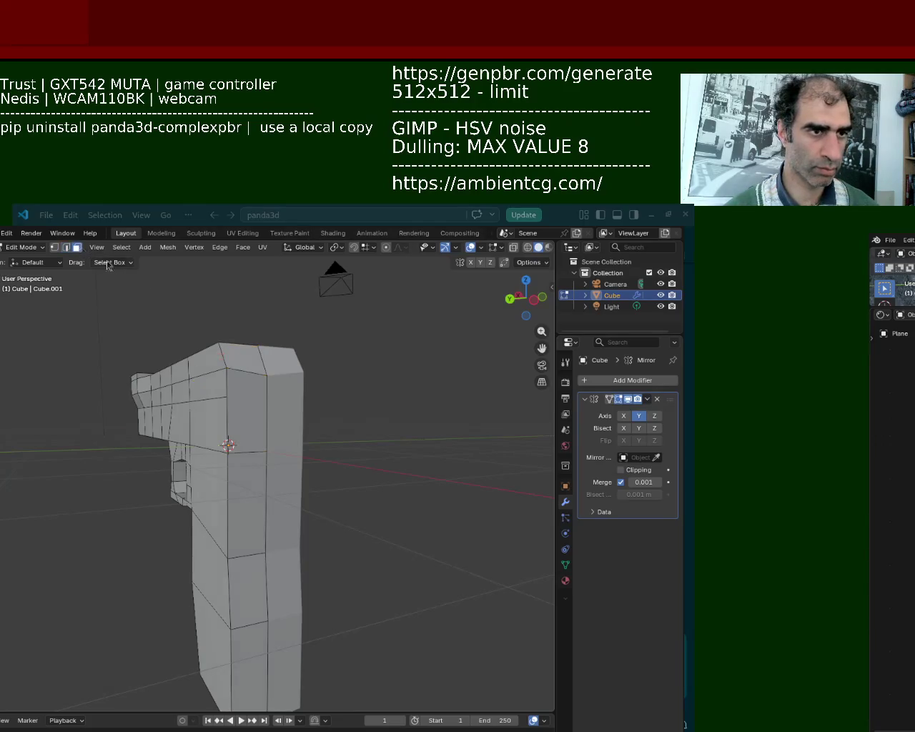
left_click(243, 368)
left_click(230, 493, "ctrl")
middle_click_drag(229, 480, 235, 469)
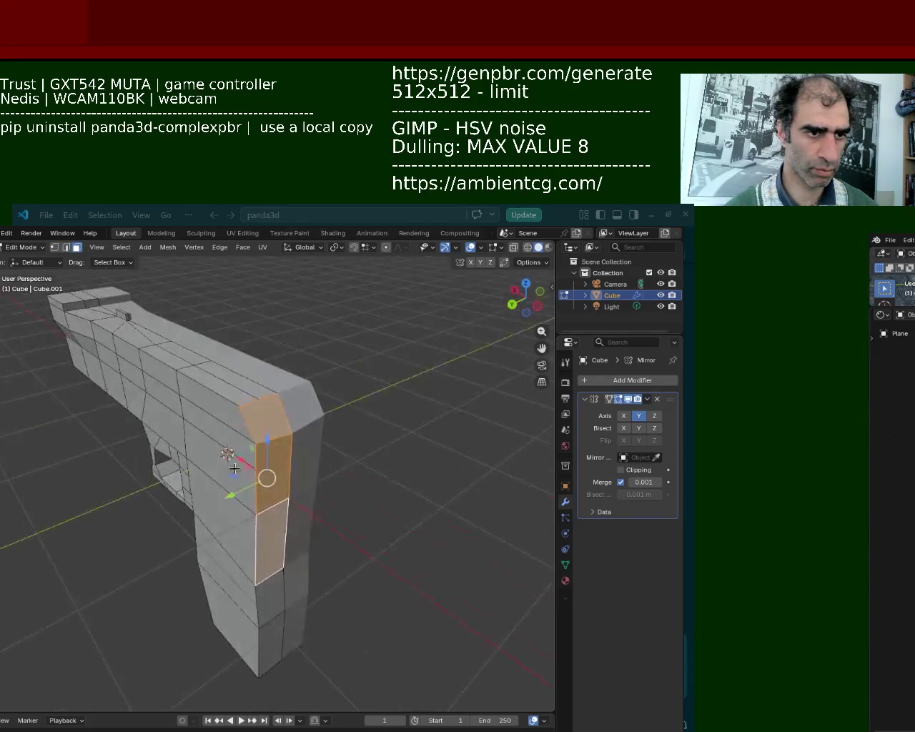
key("g")
left_click(211, 441)
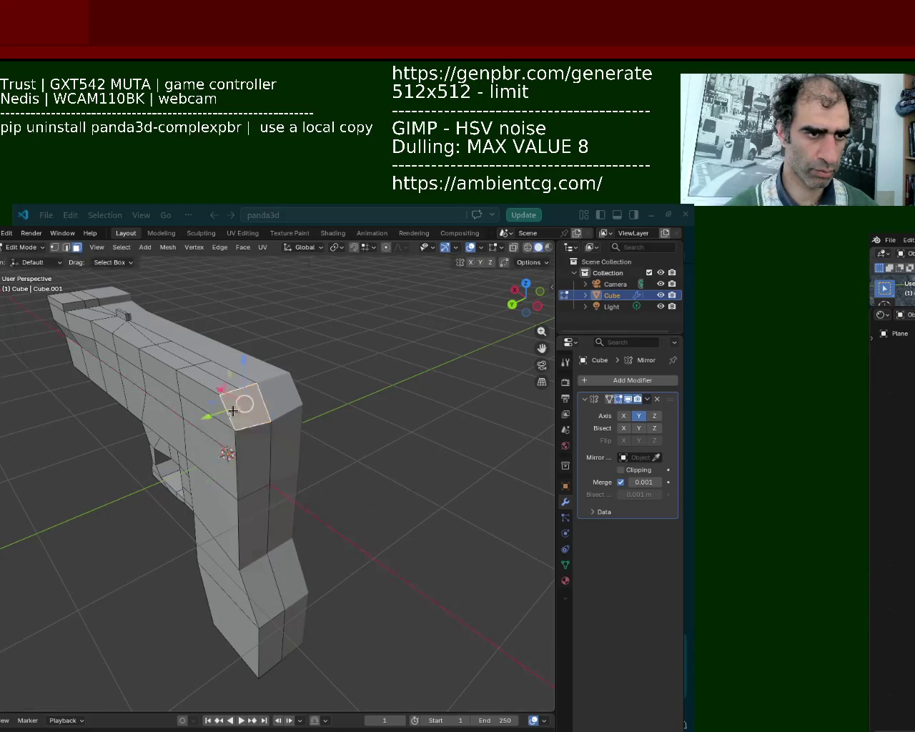
key("g")
right_click(232, 425)
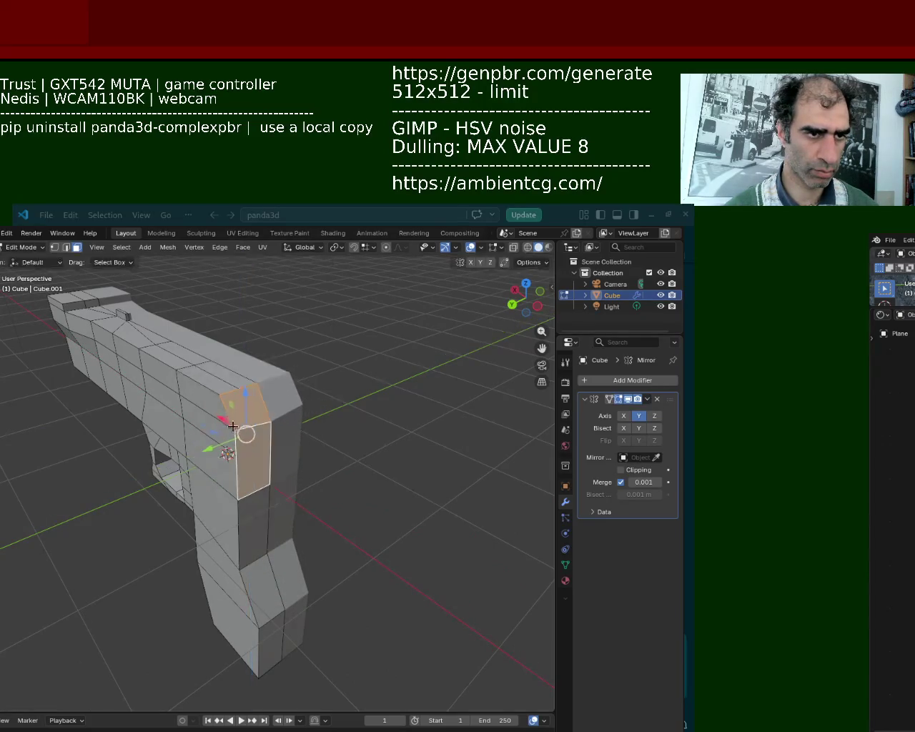
mouse_move(218, 417)
middle_mouse_down()
mouse_move(265, 416)
mouse_move(265, 481)
mouse_move(296, 552)
middle_mouse_up()
key("g")
key("x")
left_click(265, 415)
Shift the grip's bottom end face and its top-corner edge along X
left_click(296, 552)
key("g")
key("x")
left_click(282, 548)
left_click(67, 249)
left_click(307, 495)
key("g")
key("y")
left_click(259, 499)
key("ctrl+z")
key("g")
key("x")
left_click(243, 502)
Move the grip's bottom corner vertex vertically along Z
left_click(302, 595)
left_click(303, 578)
left_click(306, 602)
key("g")
key("z")
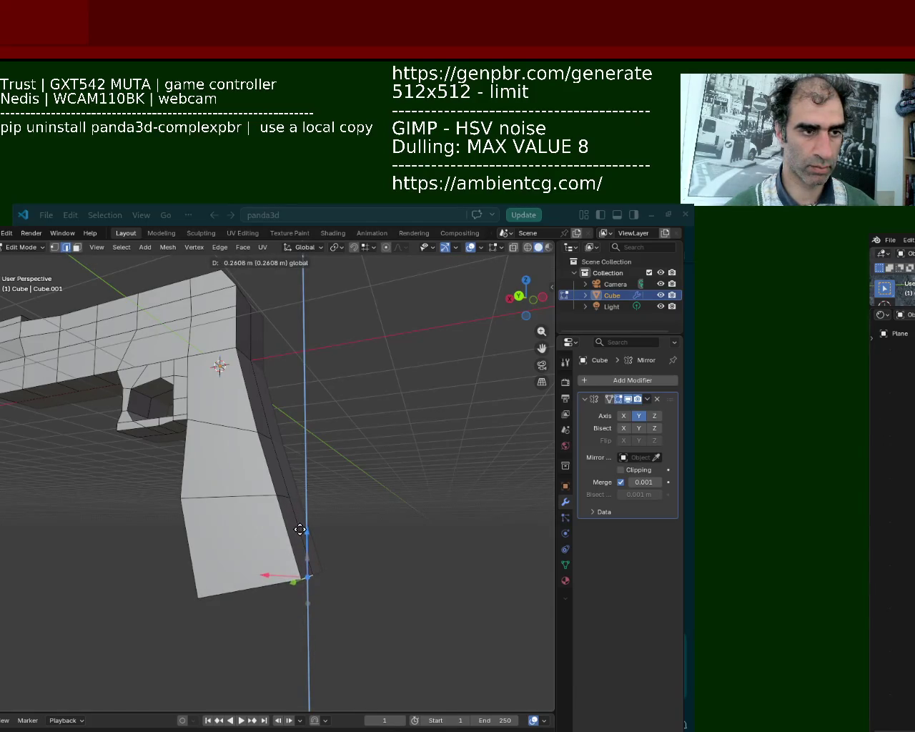
Switch to face selection and shift a grip face along the Y axis
left_click(300, 529)
middle_click_drag(300, 529, 265, 454)
scroll(265, 454, "down", 3)
mouse_move(174, 472)
middle_mouse_down()
mouse_move(225, 471)
mouse_move(103, 320)
middle_mouse_up()
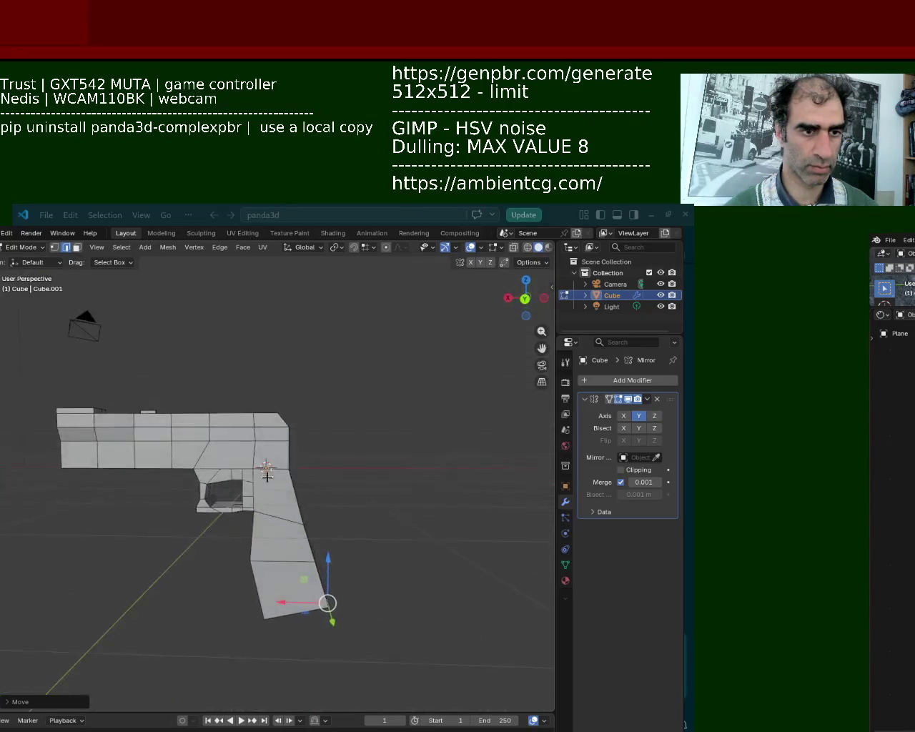
left_click(76, 247)
left_click(265, 458)
key("g")
key("y")
left_click(262, 400)
Raise the bottom grip face, slide it left, and shift the grip vertices along X
mouse_move(261, 400)
middle_mouse_down()
mouse_move(261, 490)
mouse_move(274, 423)
middle_mouse_up()
left_click_drag(274, 422, 273, 414)
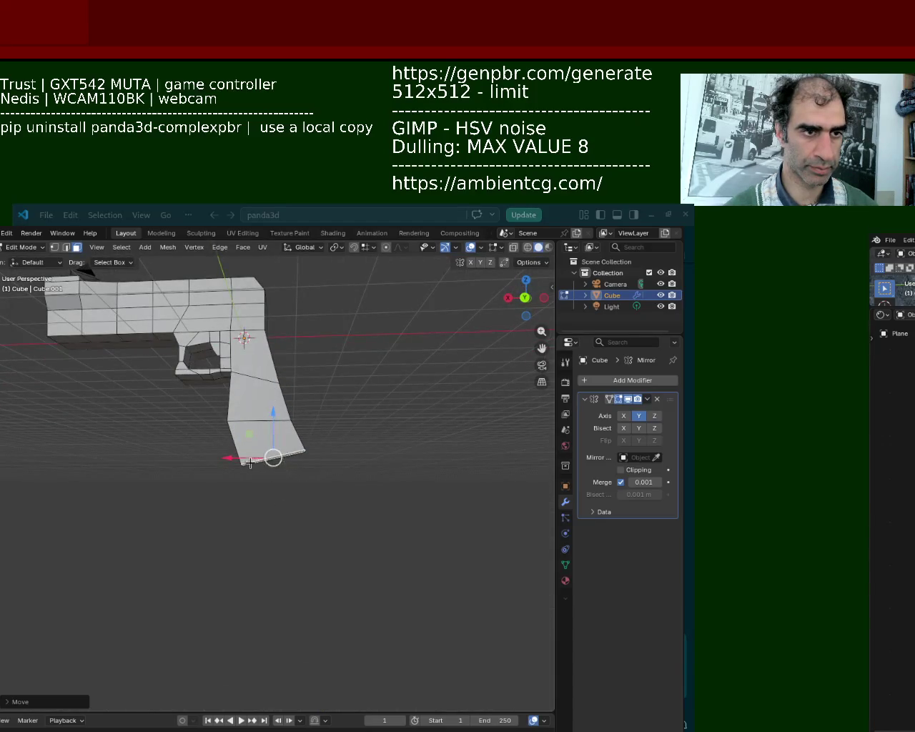
left_click_drag(253, 464, 222, 465)
mouse_move(228, 458)
middle_mouse_down()
mouse_move(224, 468)
mouse_move(163, 474)
mouse_move(203, 399)
mouse_move(283, 403)
mouse_move(282, 394)
mouse_move(258, 447)
mouse_move(303, 452)
mouse_move(273, 456)
middle_mouse_up()
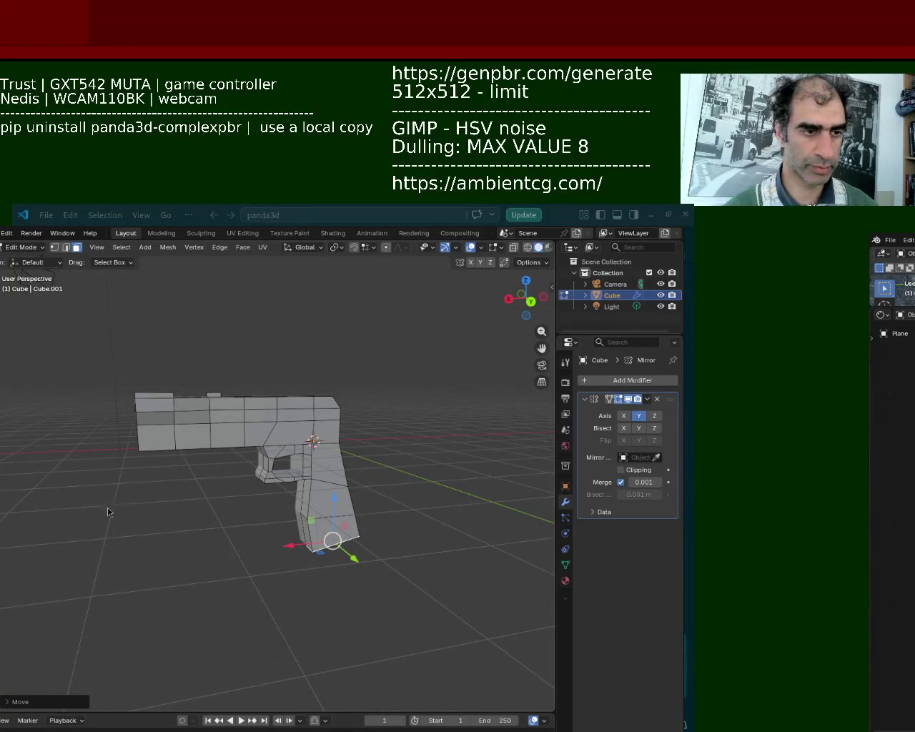
middle_click_drag(335, 509, 316, 476)
scroll(265, 443, "up", 2)
mouse_move(265, 443)
middle_mouse_down()
mouse_move(372, 455)
mouse_move(264, 449)
middle_mouse_up()
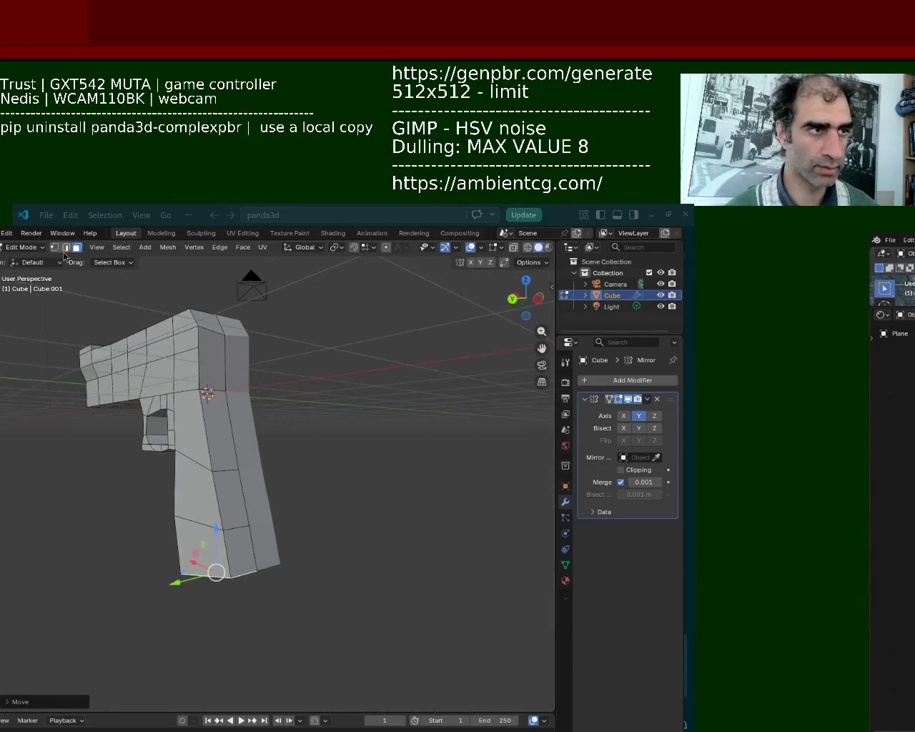
scroll(215, 476, "up", 2)
middle_click_drag(215, 477, 222, 506)
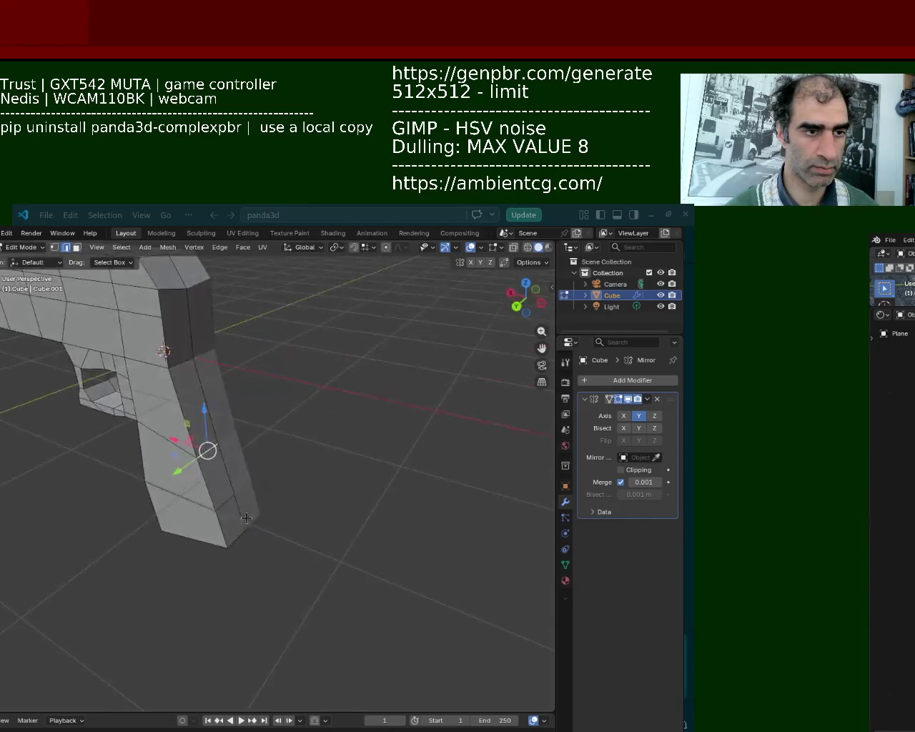
left_click_drag(181, 461, 204, 459)
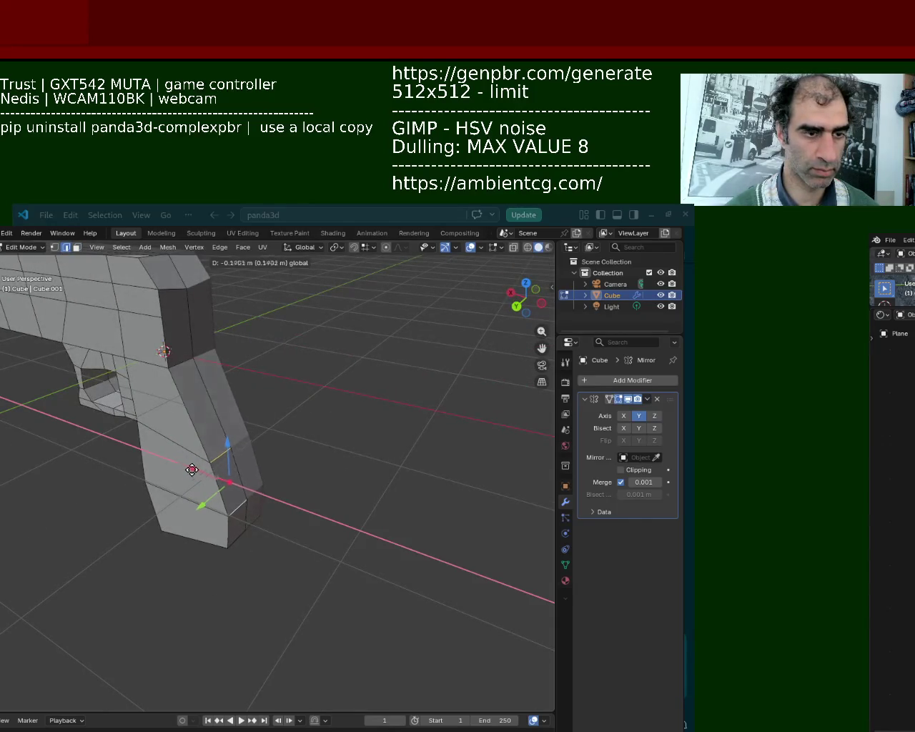
Pull a grip vertex downward and slide the bottom corner vertex along X
left_click(204, 457)
left_click(225, 502)
mouse_move(226, 504)
left_mouse_down()
mouse_move(227, 543)
mouse_move(213, 526)
left_mouse_up()
middle_click_drag(213, 527, 214, 505)
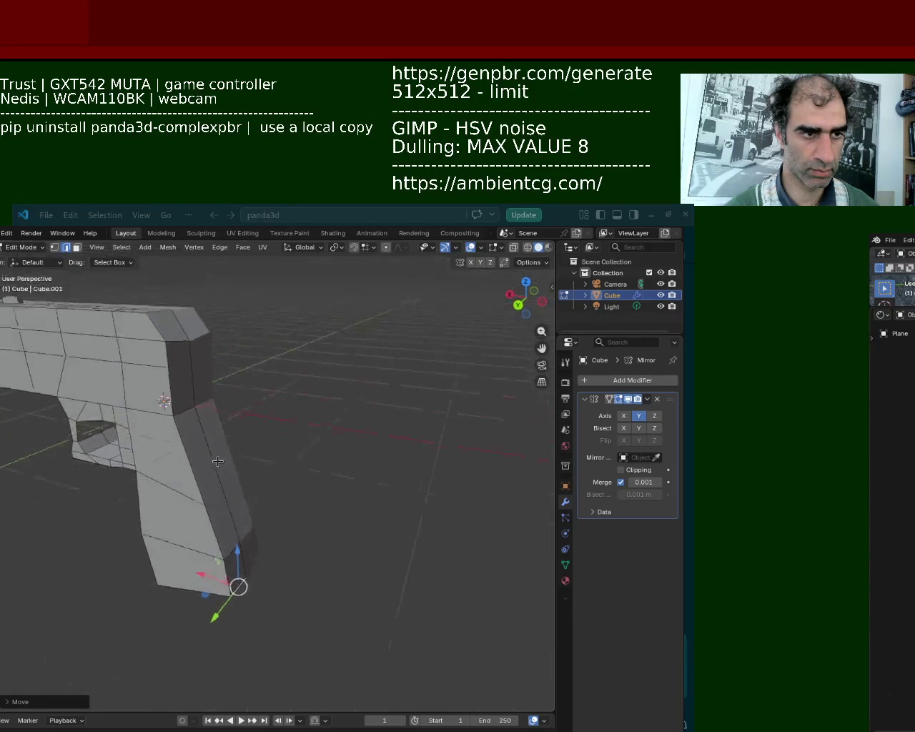
left_click_drag(185, 505, 190, 504)
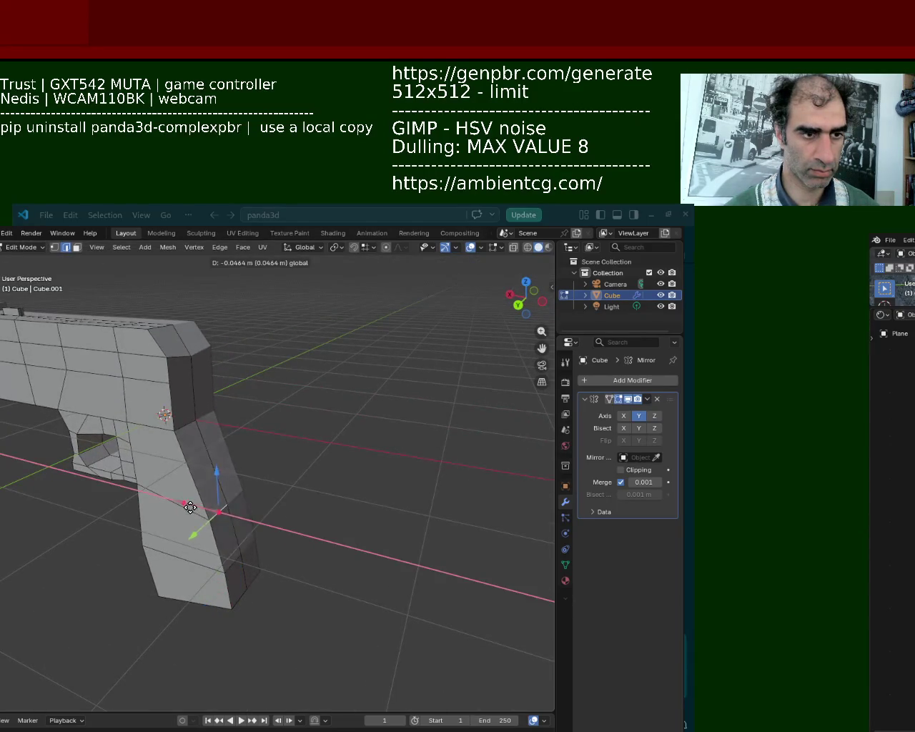
left_click(165, 438)
left_click_drag(152, 418, 172, 423)
Raise the grip's bottom vertex along Z and nudge it sideways to angle the corner
middle_click_drag(171, 429, 249, 451)
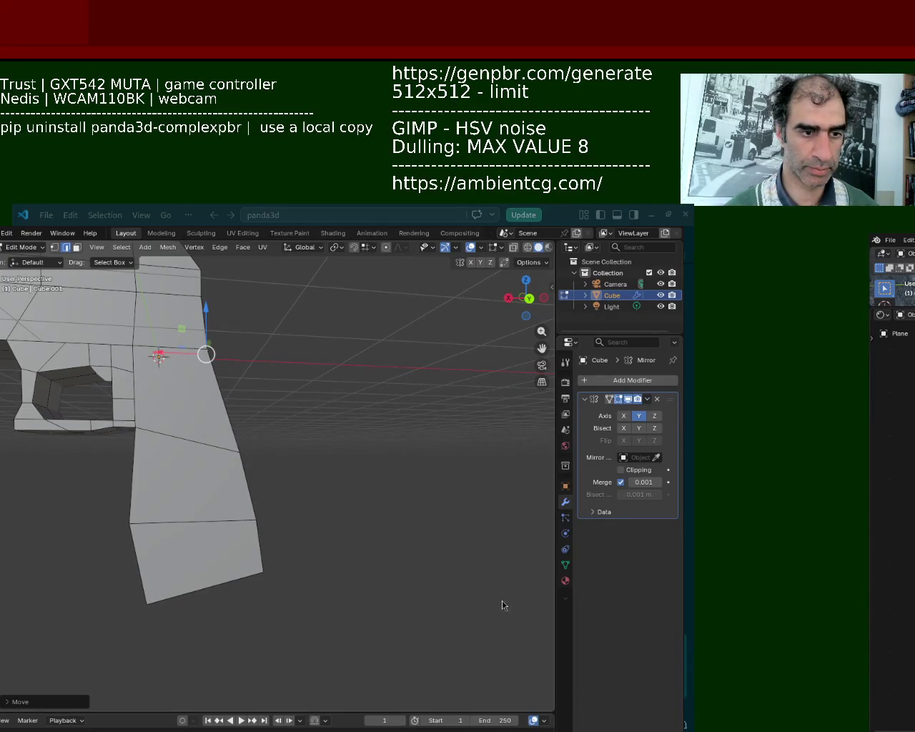
middle_click_drag(210, 541, 215, 540)
left_click(217, 537)
mouse_move(220, 506)
left_mouse_down()
mouse_move(222, 476)
mouse_move(181, 521)
left_mouse_up()
left_click_drag(187, 505, 217, 494)
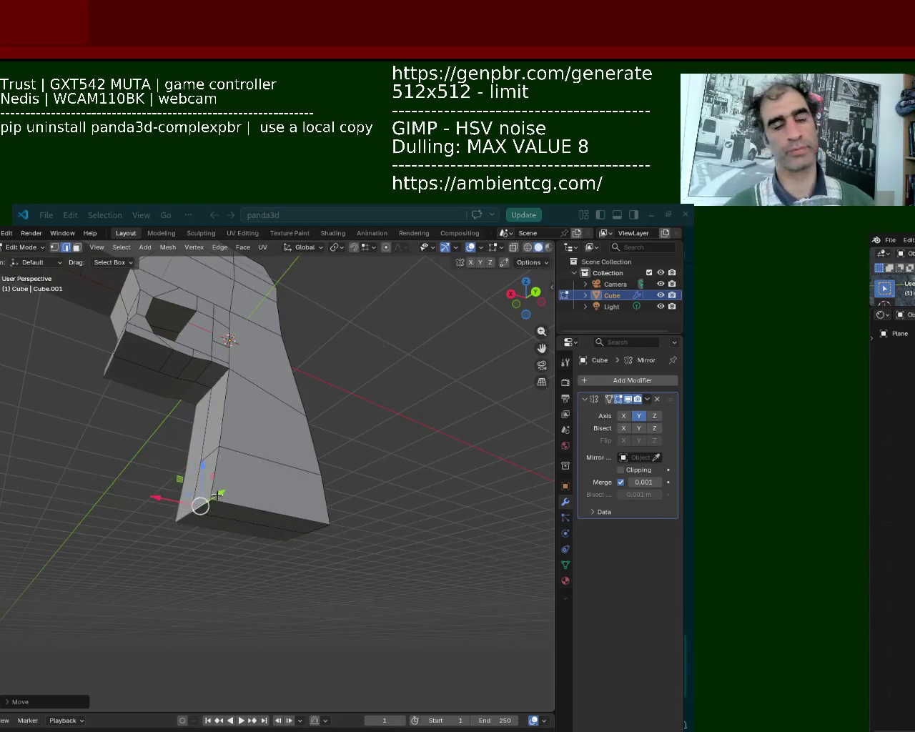
middle_click_drag(217, 494, 200, 482)
left_click_drag(182, 478, 174, 478)
mouse_move(174, 479)
middle_mouse_down()
mouse_move(187, 465)
mouse_move(229, 493)
mouse_move(263, 480)
mouse_move(92, 551)
mouse_move(172, 490)
mouse_move(439, 488)
mouse_move(215, 508)
mouse_move(388, 543)
mouse_move(300, 514)
mouse_move(106, 479)
mouse_move(207, 532)
middle_mouse_up()
scroll(187, 466, "down", 4)
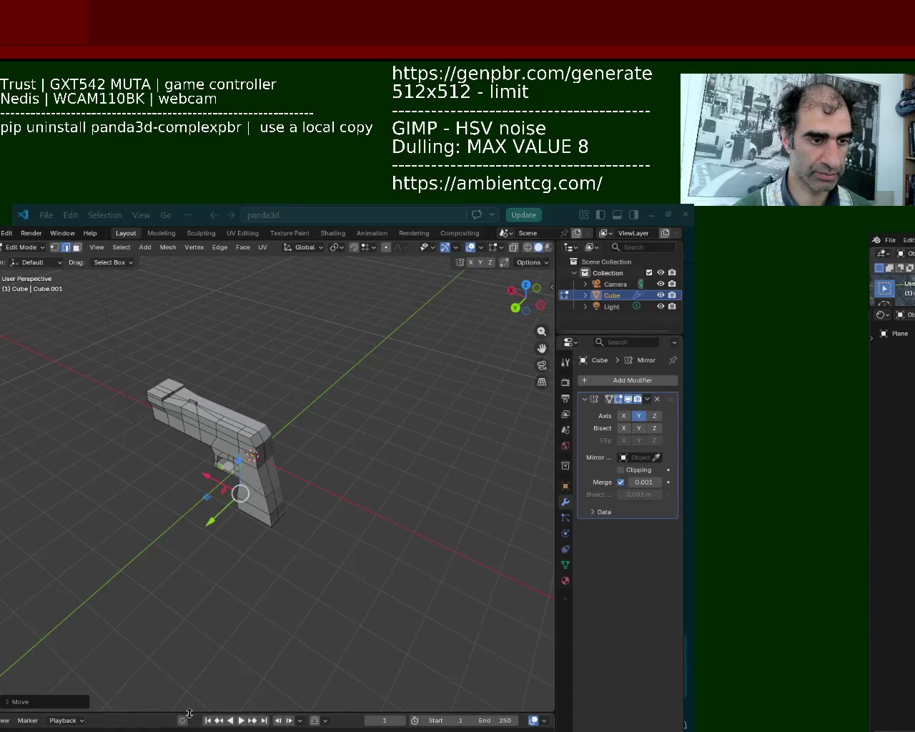
Enlarge the timeline area and turn it into a Shader Editor
left_click_drag(187, 713, 187, 492)
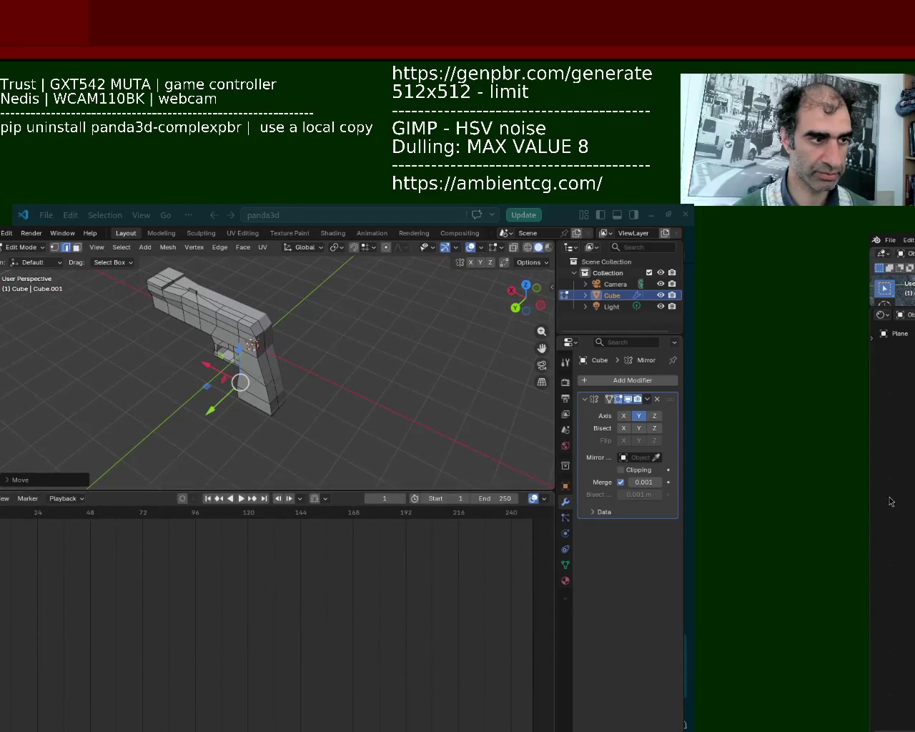
left_click(3, 499)
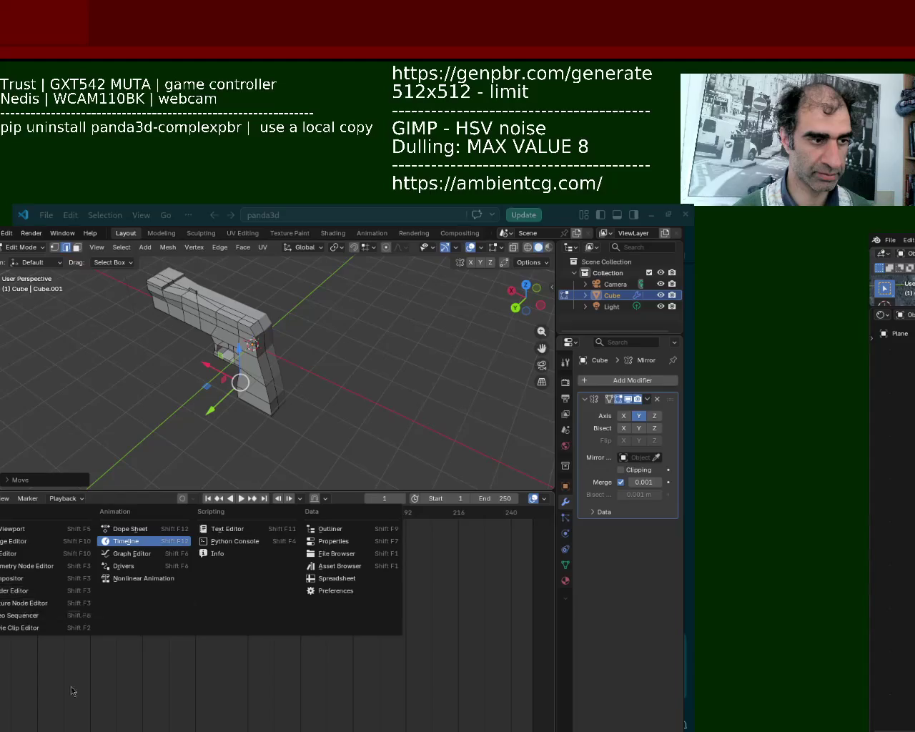
left_click(20, 592)
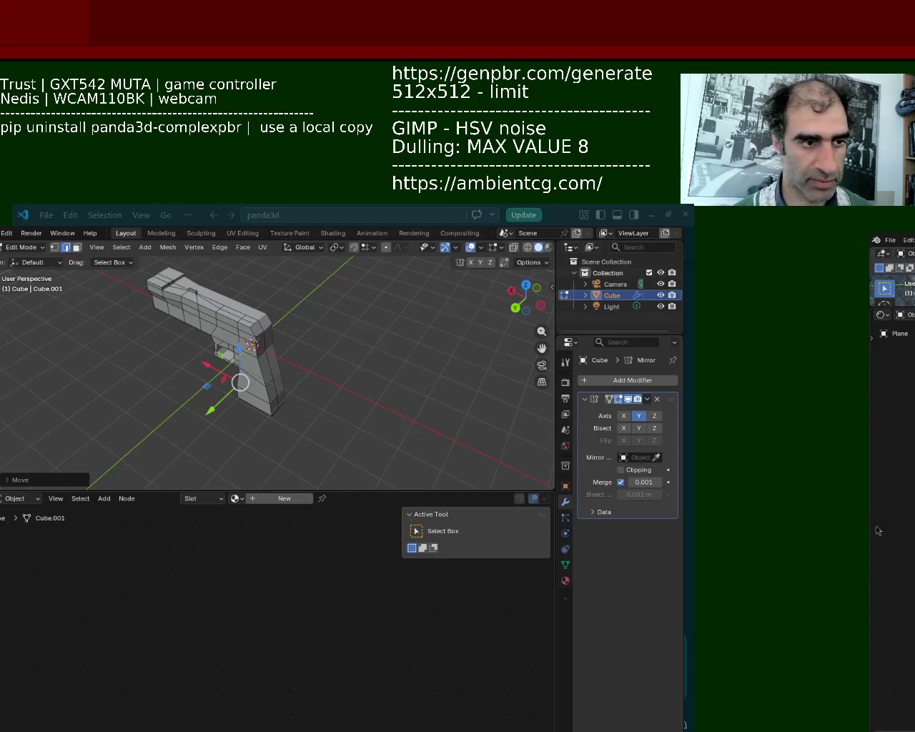
Add two material slots and put the existing Material into slot 1
left_click(566, 580)
left_click(672, 380)
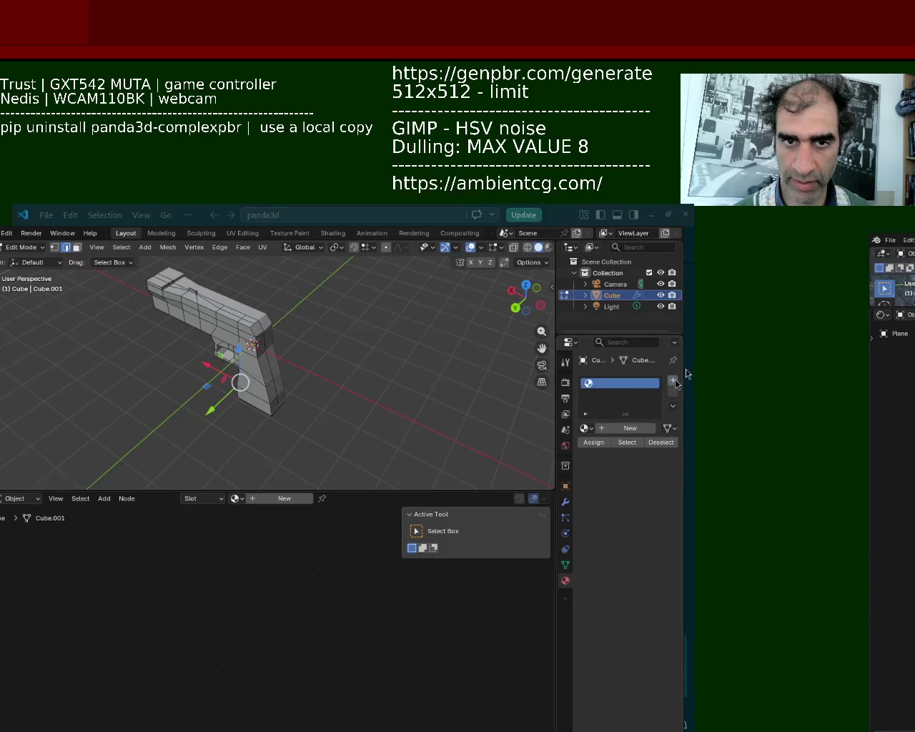
left_click(672, 380)
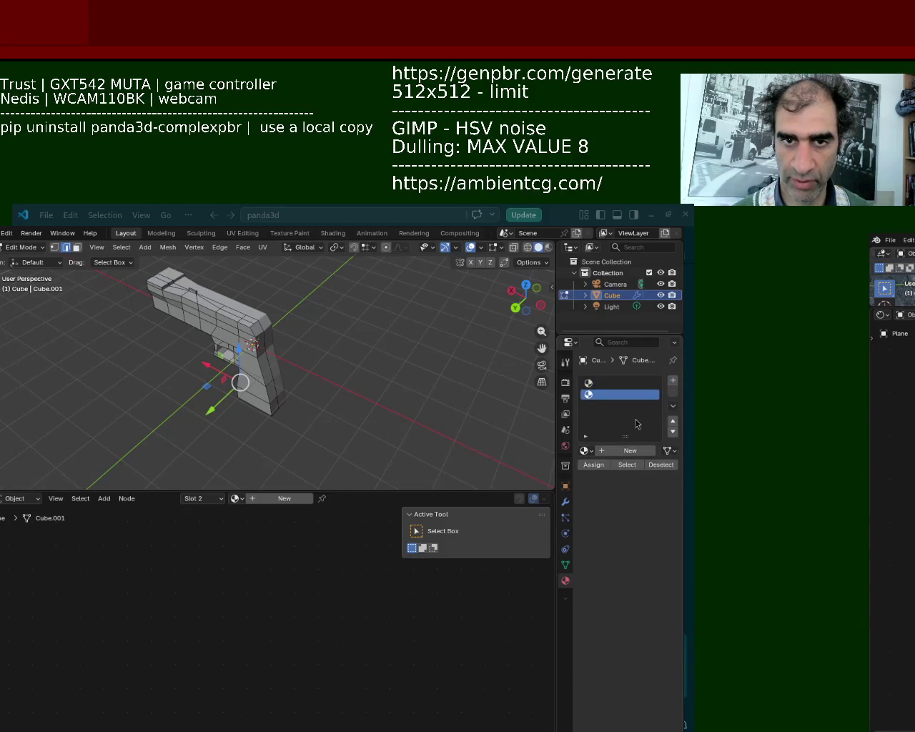
left_click(585, 451)
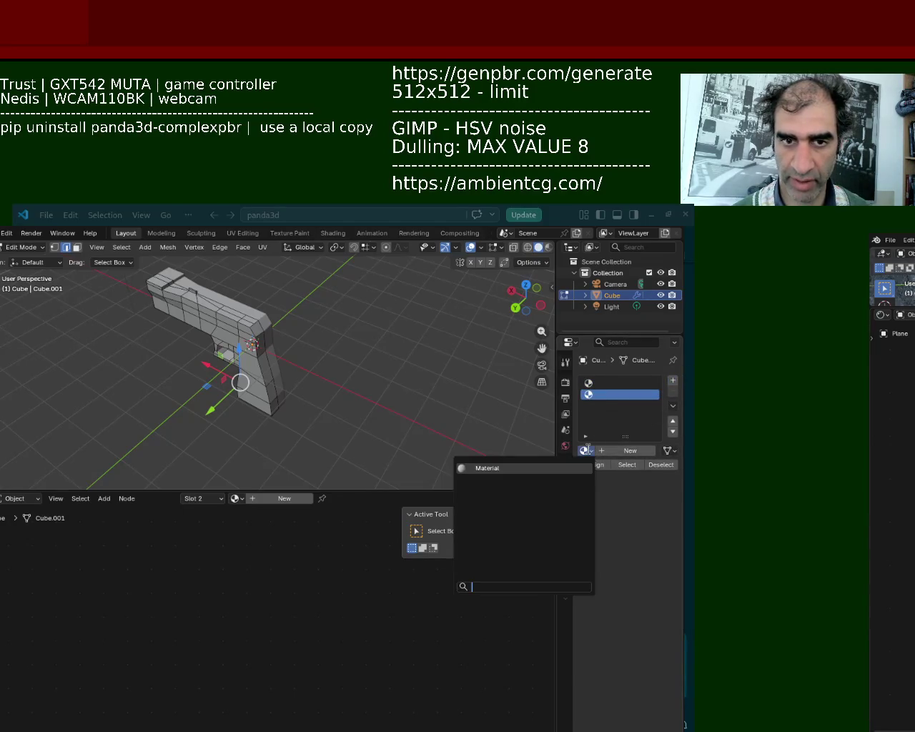
left_click(588, 383)
left_click(585, 450)
left_click(487, 468)
Create a new Material.001 in slot 2, then reselect slot 1 to edit its nodes
left_click(603, 394)
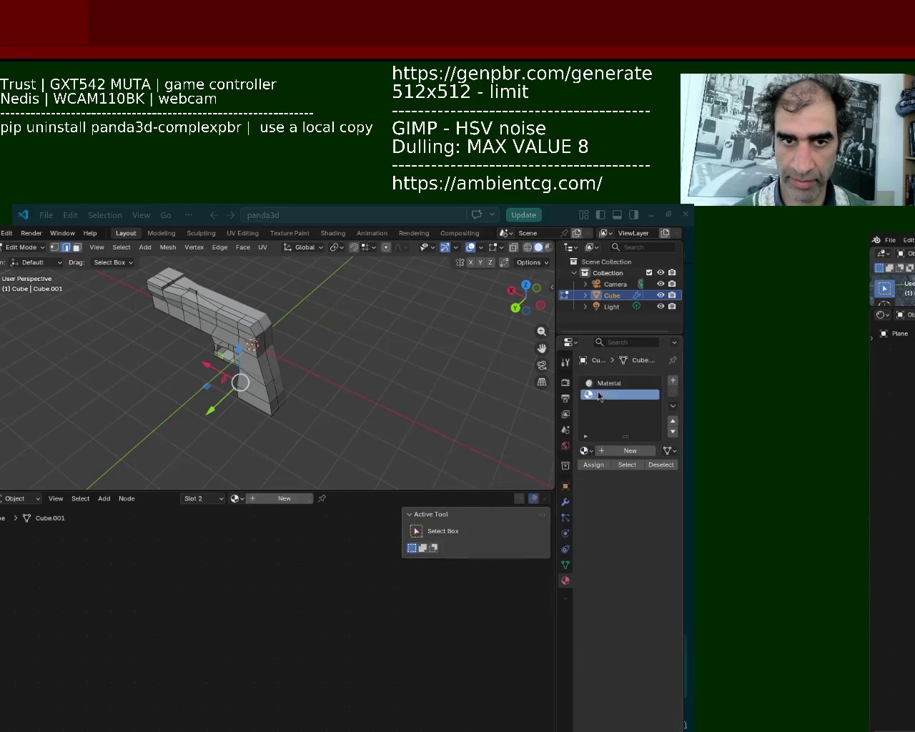
left_click(614, 453)
left_click(613, 384)
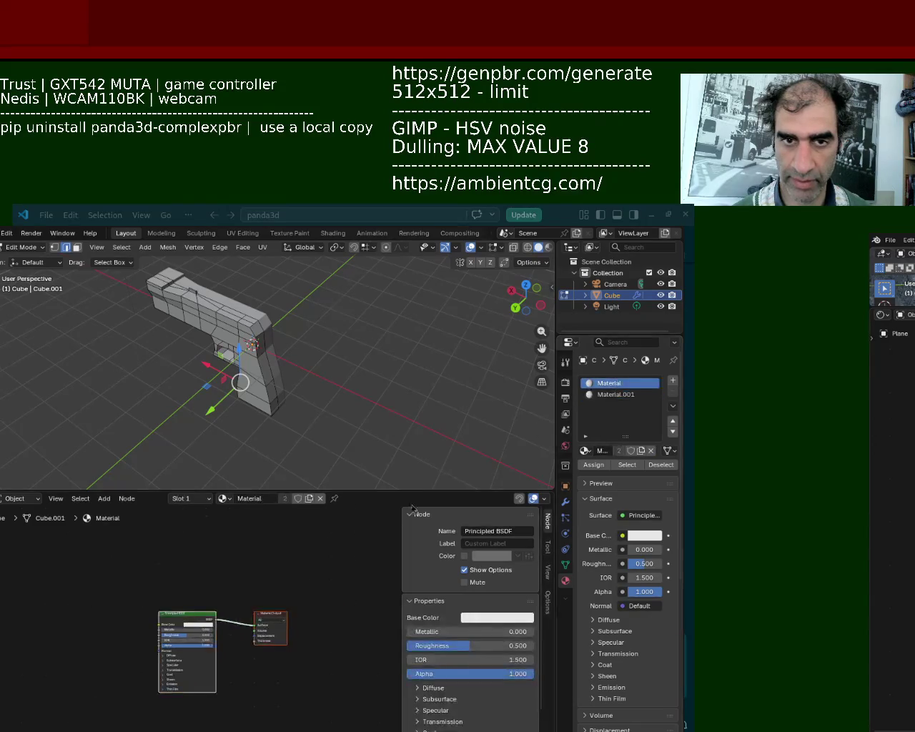
scroll(214, 568, "up", 2)
middle_click_drag(214, 576, 265, 568)
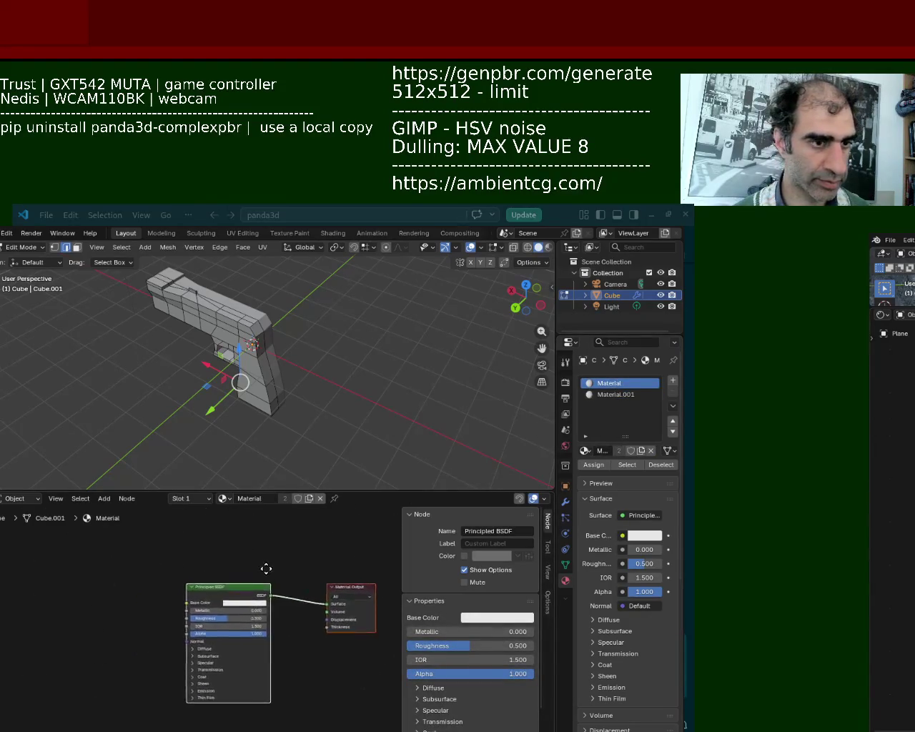
key("shift+a")
Add three Image Texture nodes linked to Base Color, Metallic and Normal
left_click(77, 547)
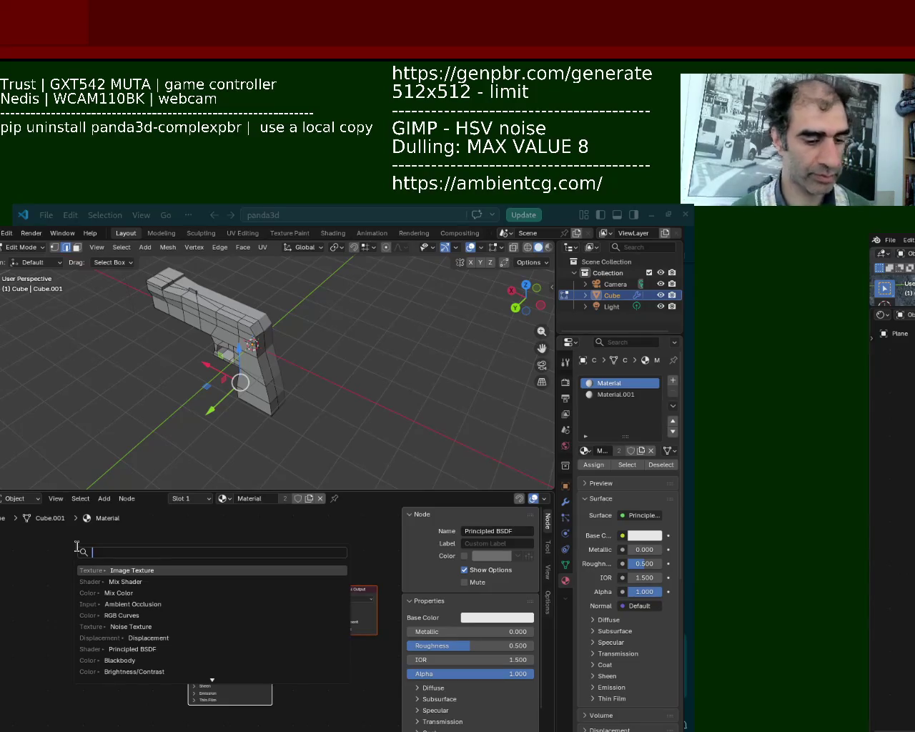
type("image")
left_click(132, 570)
left_click(52, 556)
key("ctrl+v")
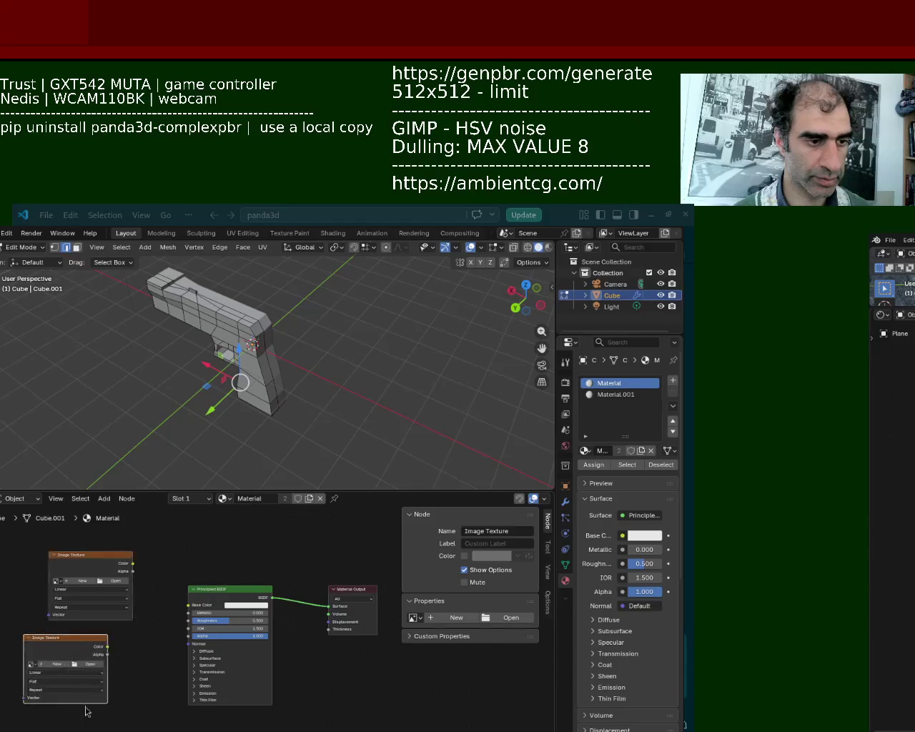
key("ctrl+v")
left_click_drag(133, 564, 188, 605)
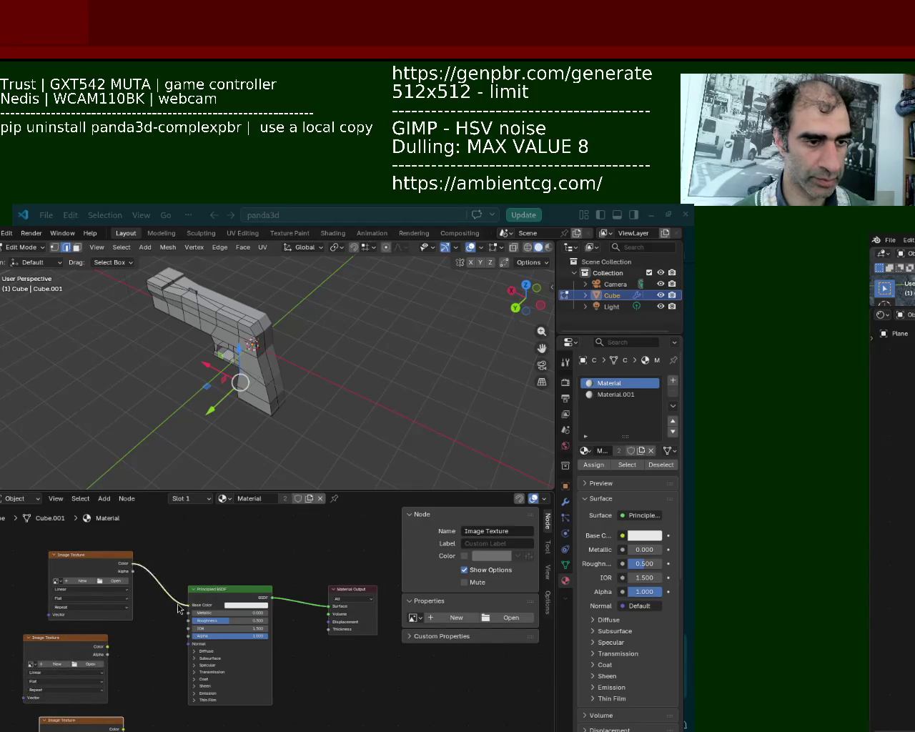
left_click_drag(108, 646, 188, 613)
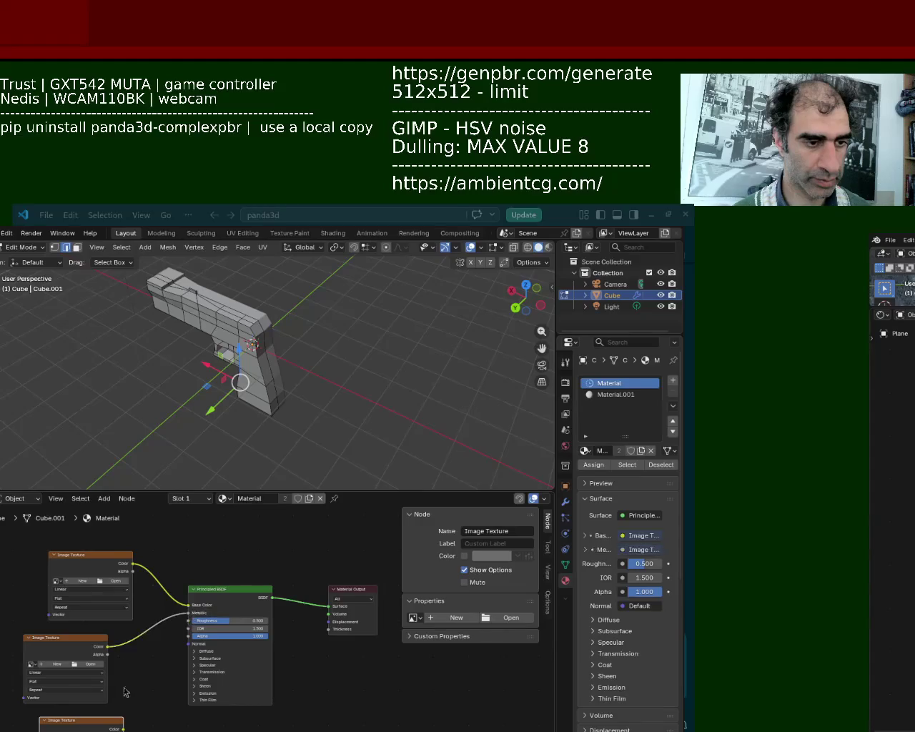
left_click_drag(124, 728, 189, 643)
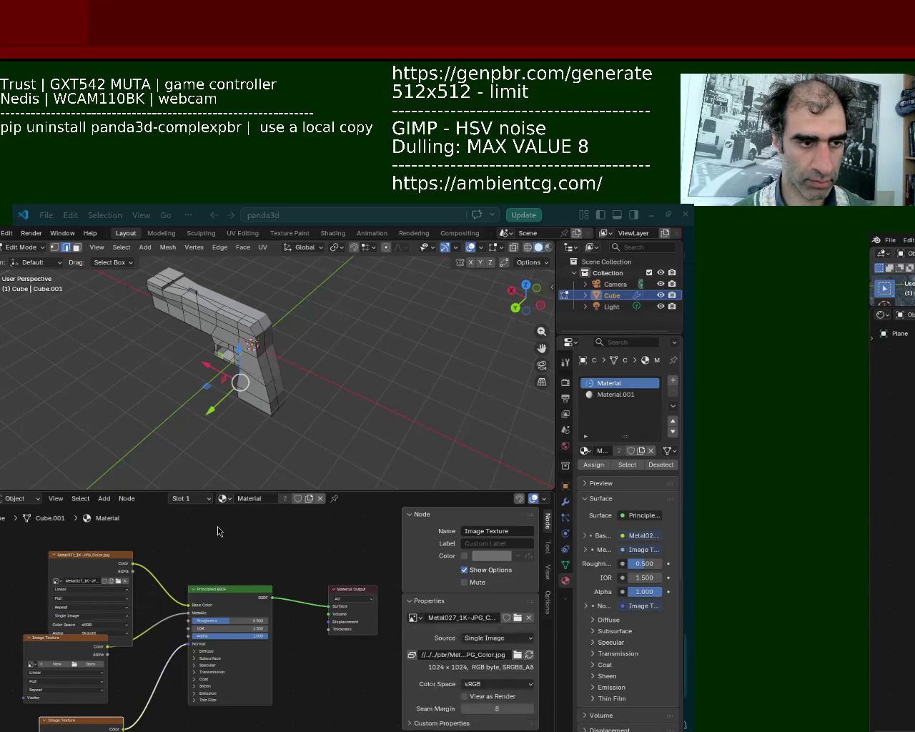
Arrange the Metal027 texture nodes, repositioning the top and roughness nodes
scroll(171, 558, "left", 2, "ctrl")
scroll(143, 575, "down", 2, "shift")
key("g")
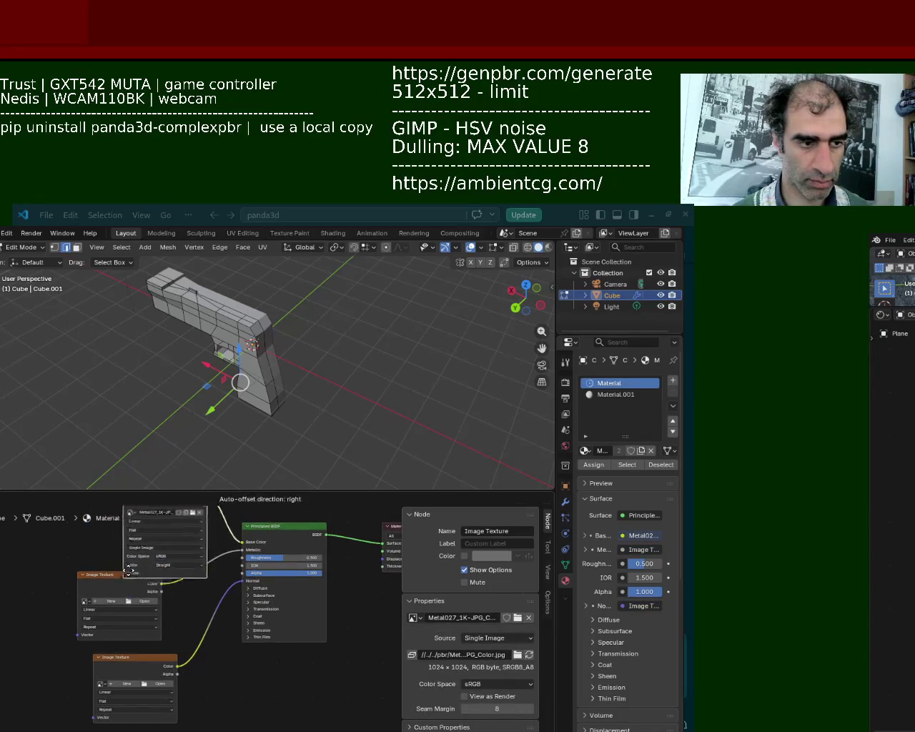
left_click(120, 554)
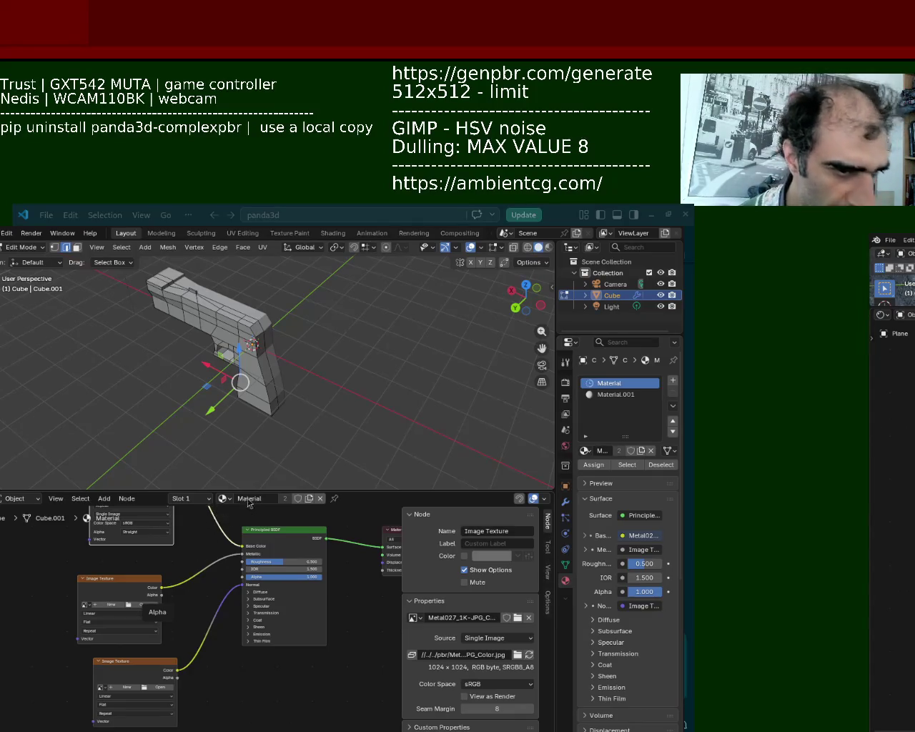
middle_click_drag(204, 582, 206, 628)
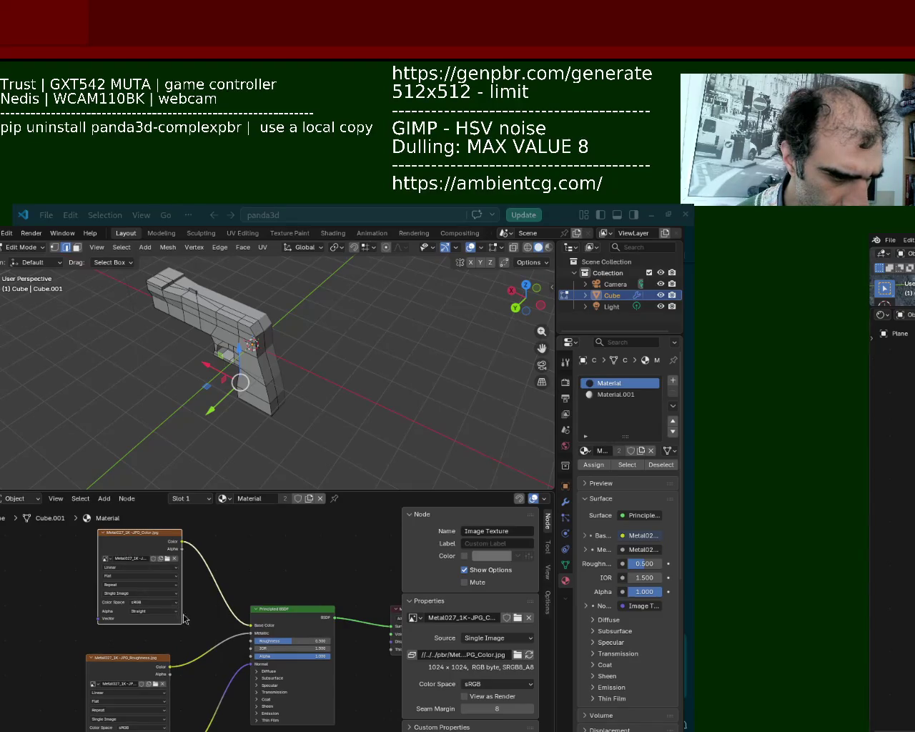
middle_click_drag(192, 623, 187, 557)
left_click(157, 726)
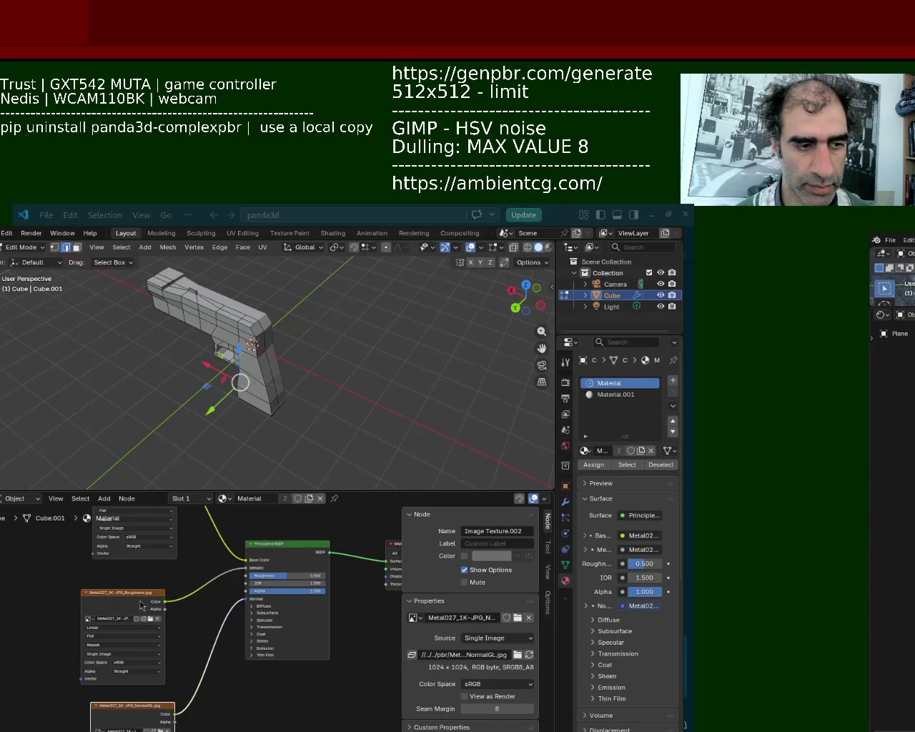
left_click_drag(141, 608, 159, 603)
Select the entire pistol mesh and assign Material to it
key("a")
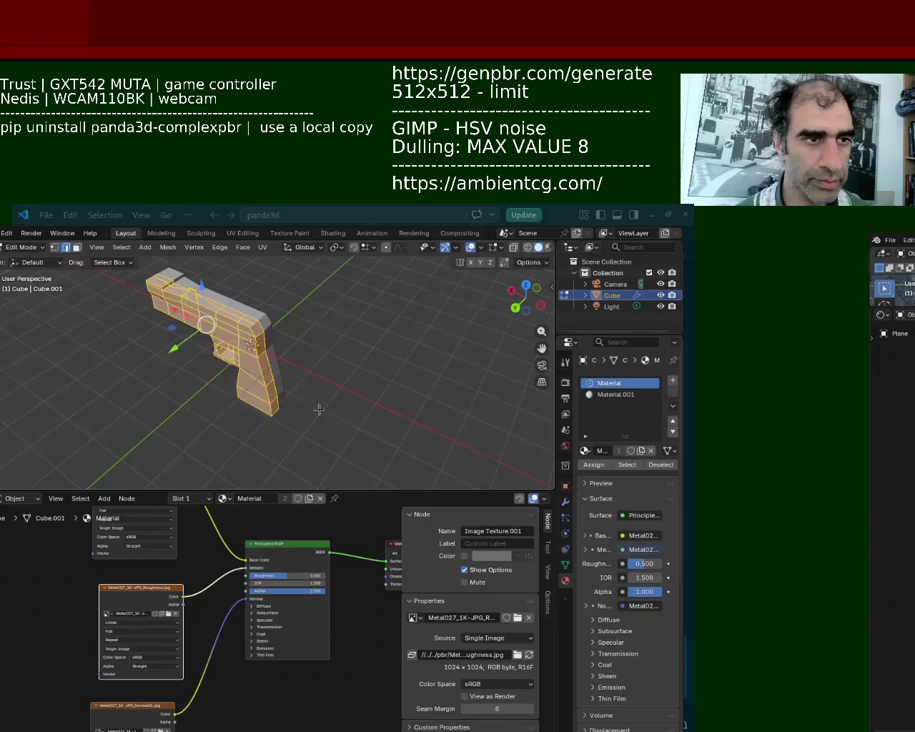
left_click(586, 466)
key("alt+a")
mouse_move(341, 384)
middle_mouse_down()
mouse_move(271, 337)
mouse_move(119, 342)
mouse_move(214, 322)
middle_mouse_up()
scroll(271, 337, "up", 5)
In Material.001, add an Image Texture node feeding Base Color
left_click(615, 395)
key("shift+a")
type("image")
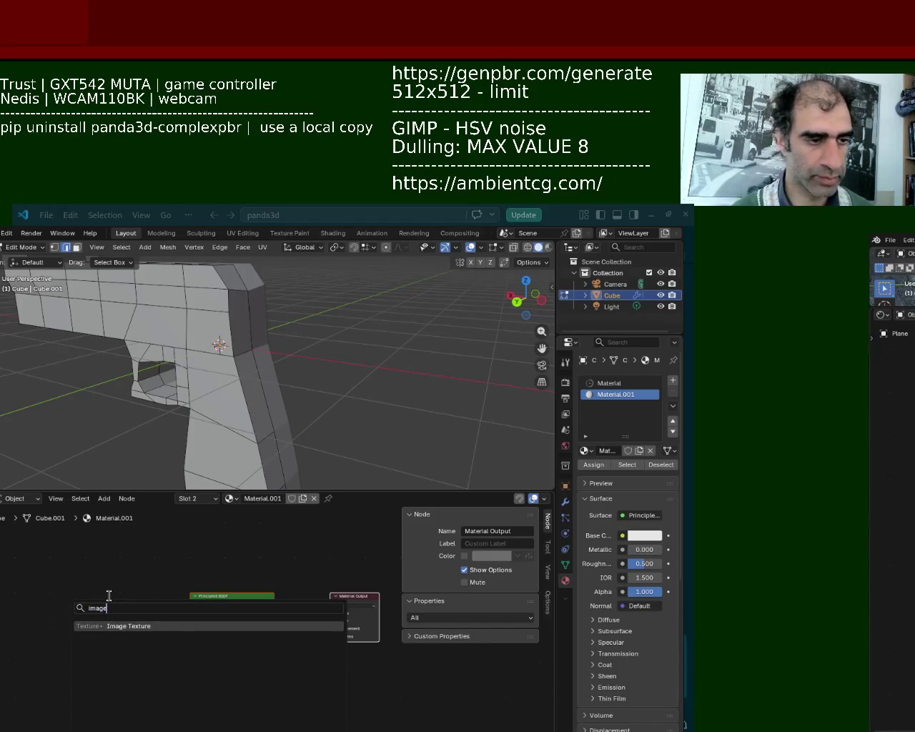
left_click(134, 626)
left_click(31, 564)
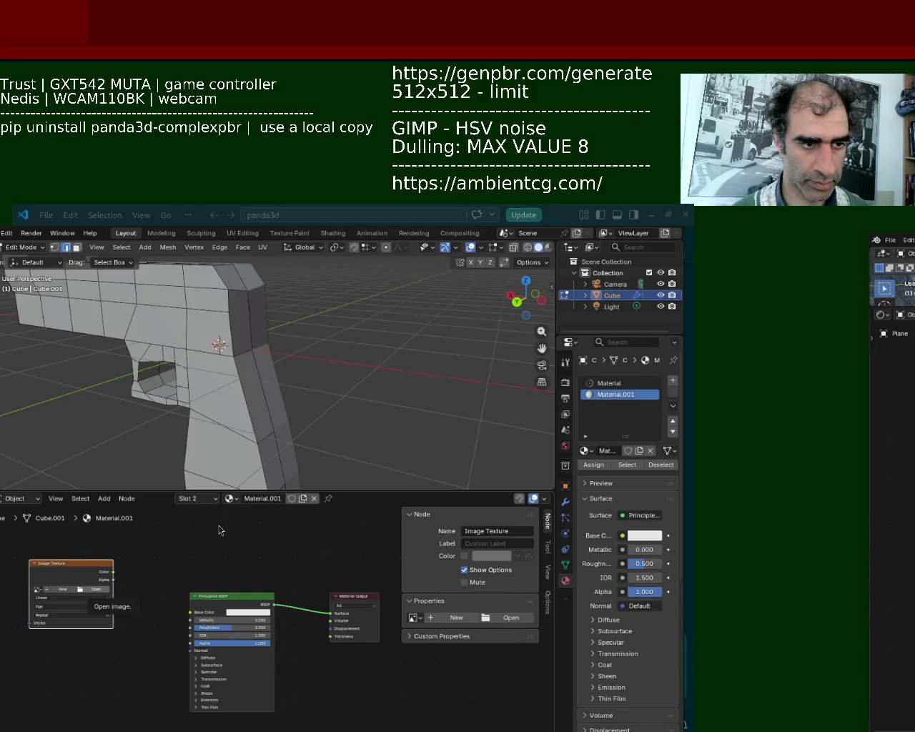
left_click_drag(113, 572, 203, 615)
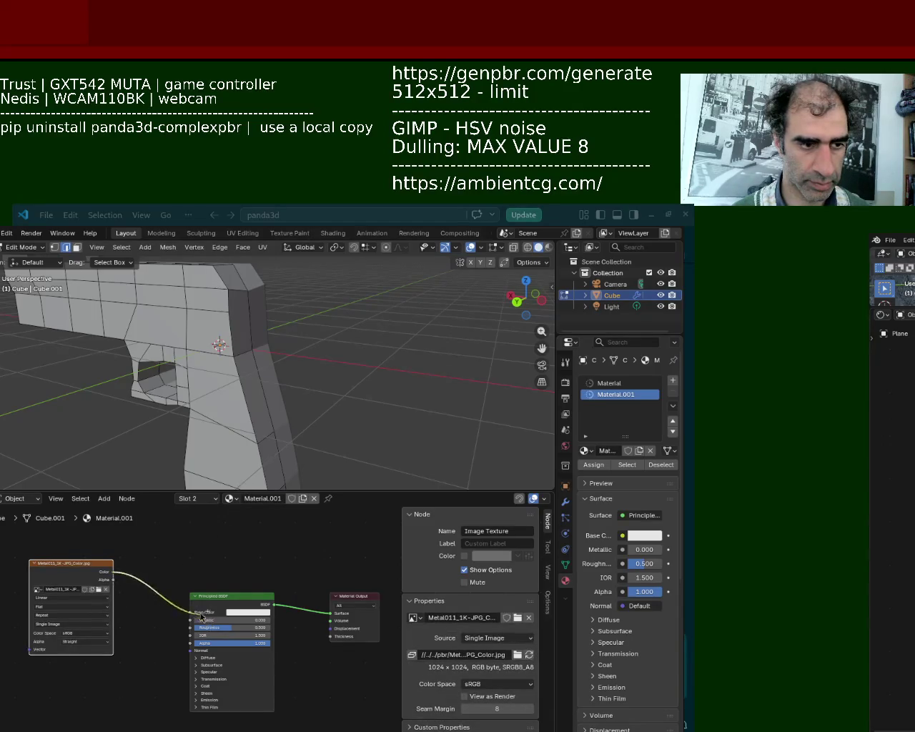
Duplicate the texture node and link its colour into the Principled BSDF
scroll(204, 633, "down", 2)
scroll(204, 637, "down", 1)
key("ctrl+v")
key("ctrl+v")
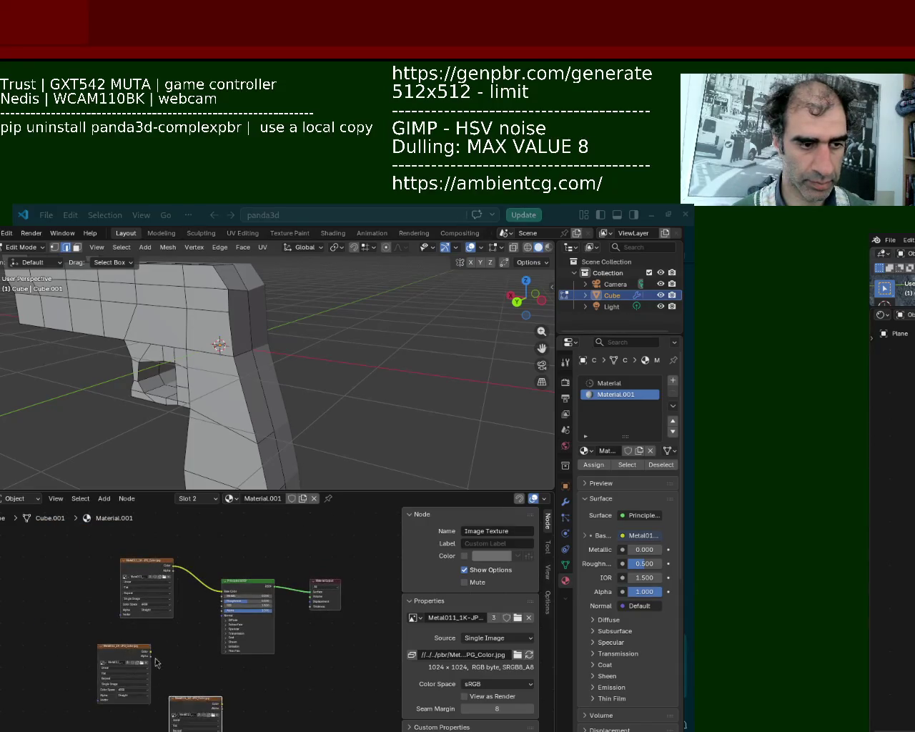
left_click_drag(151, 652, 221, 605)
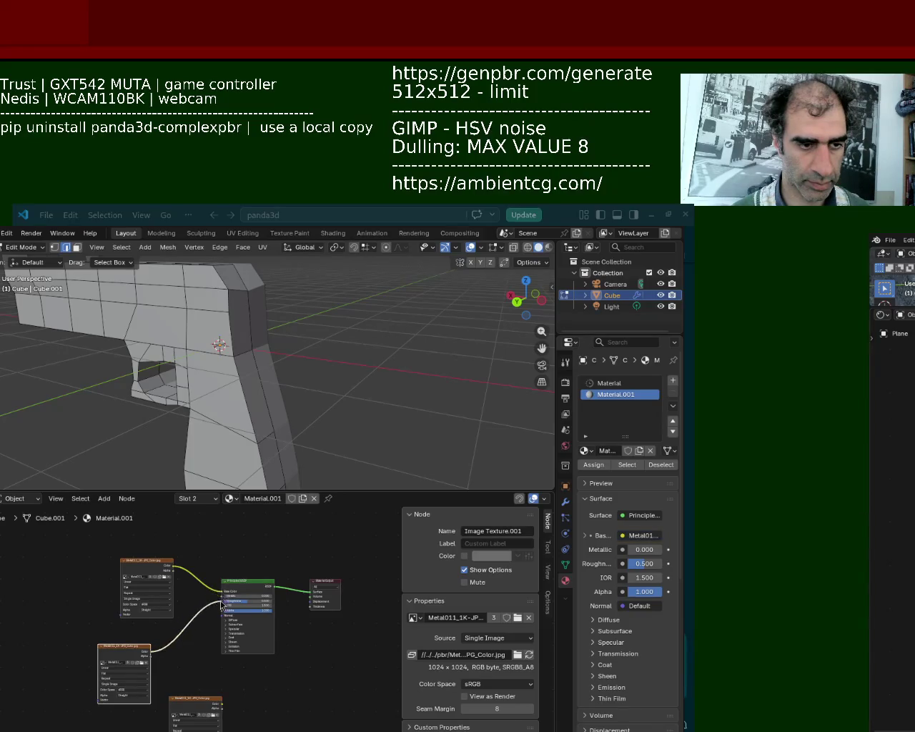
left_click(614, 383)
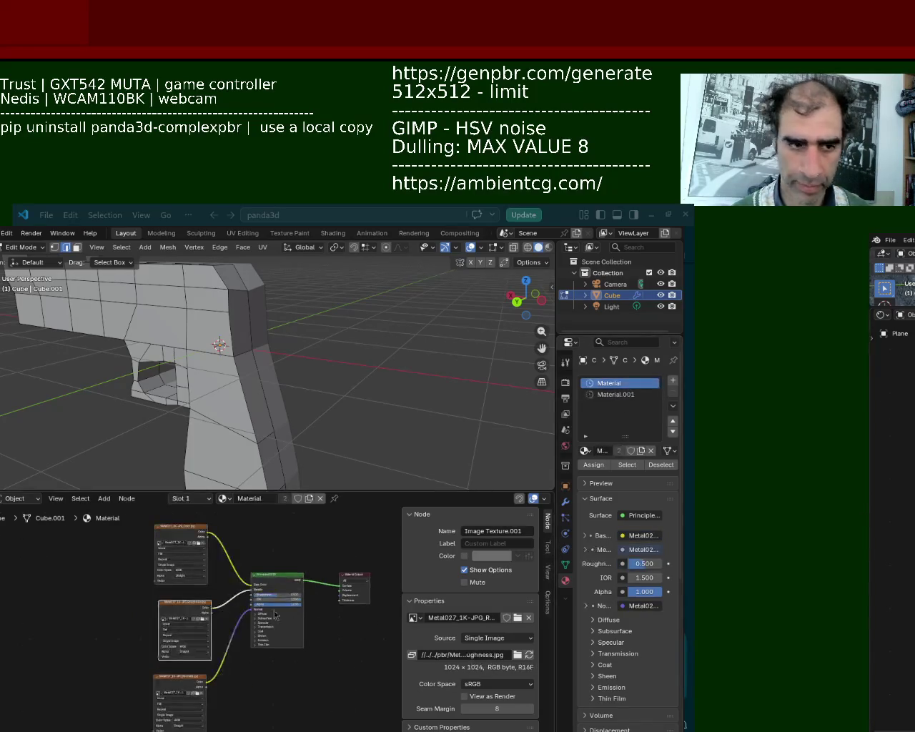
Plug Material's roughness map into Roughness and set up Material.001's texture nodes
scroll(259, 581, "up", 1)
left_click(285, 541)
left_click_drag(247, 565, 247, 573)
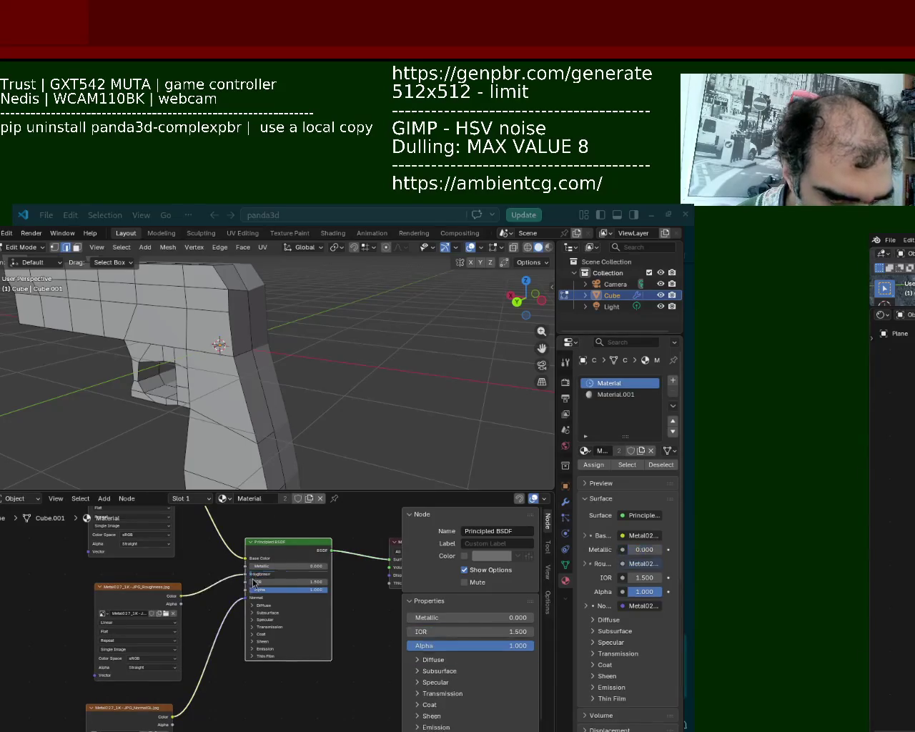
left_click(614, 393)
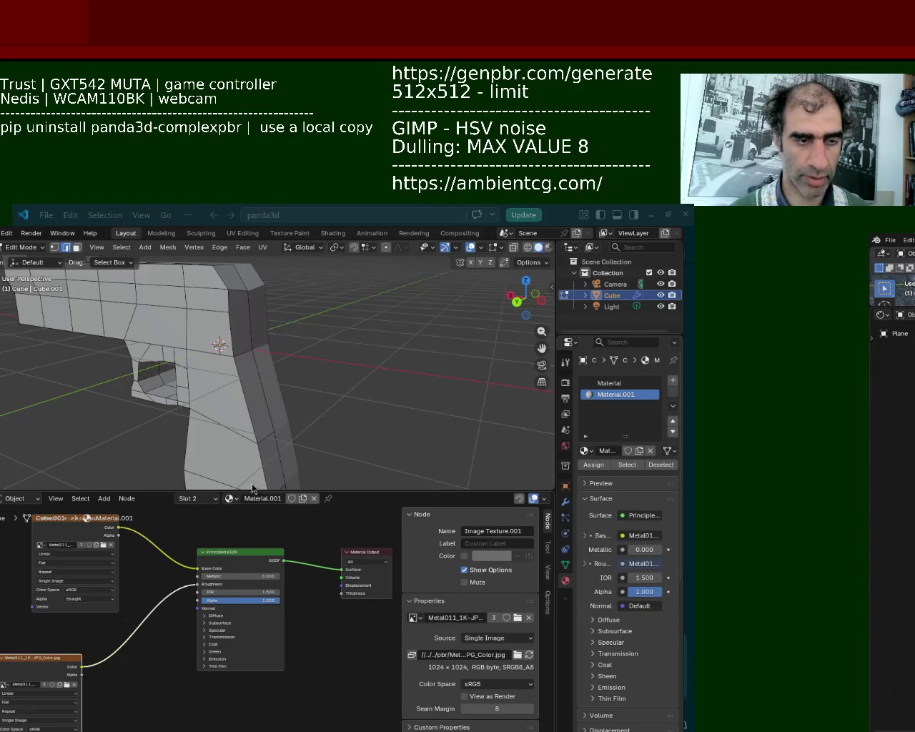
key("ctrl+z")
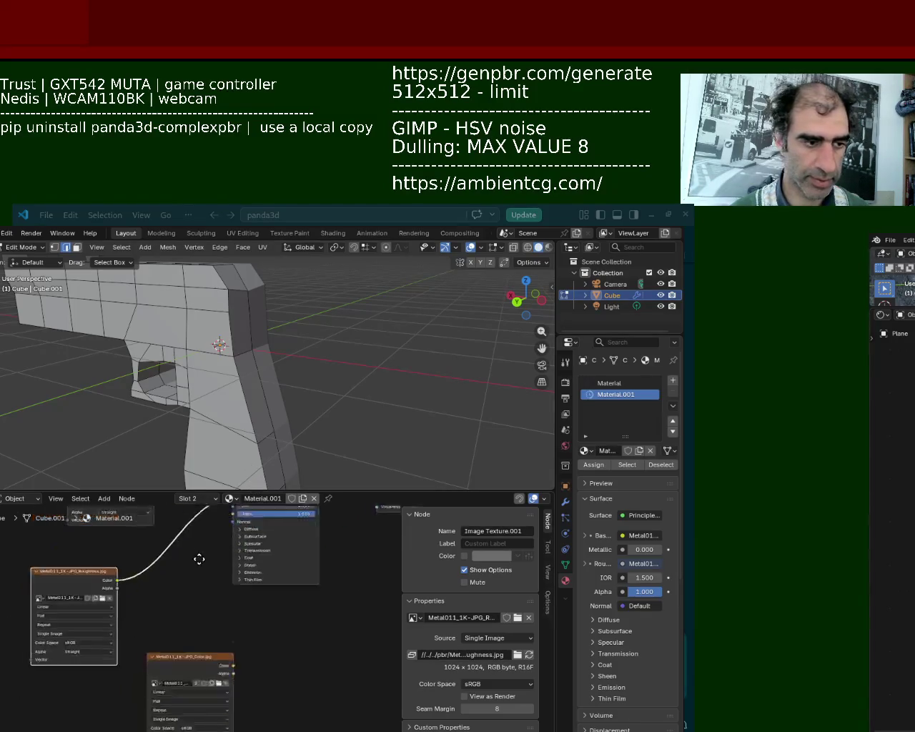
left_click_drag(92, 556, 168, 526)
left_click_drag(234, 648, 195, 639)
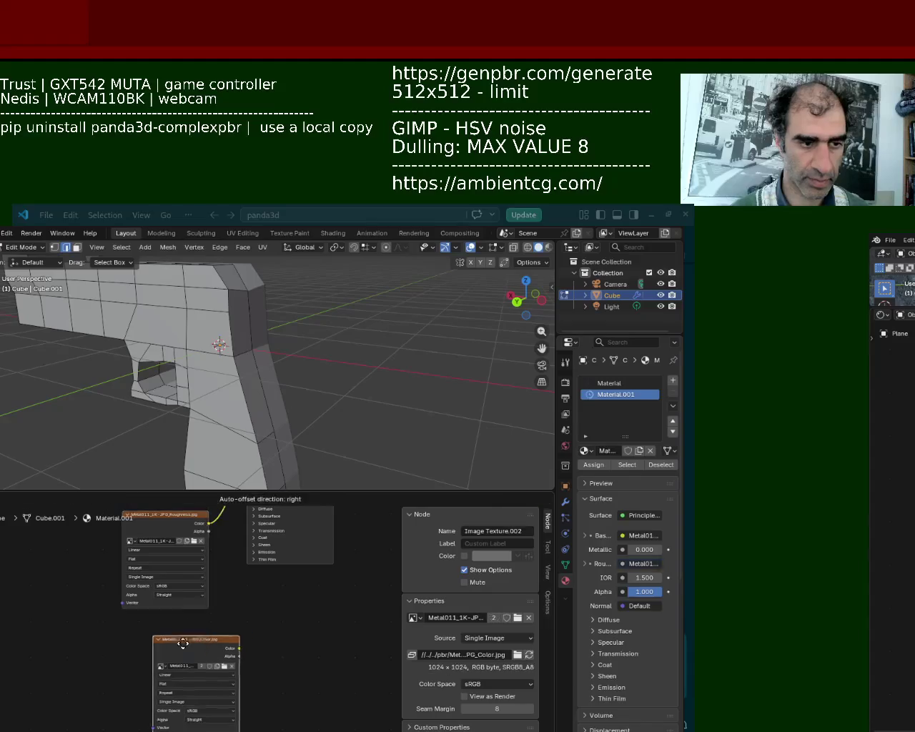
key("ctrl+z")
key("ctrl+z")
key("ctrl+z")
scroll(215, 674, "down", 3, "shift")
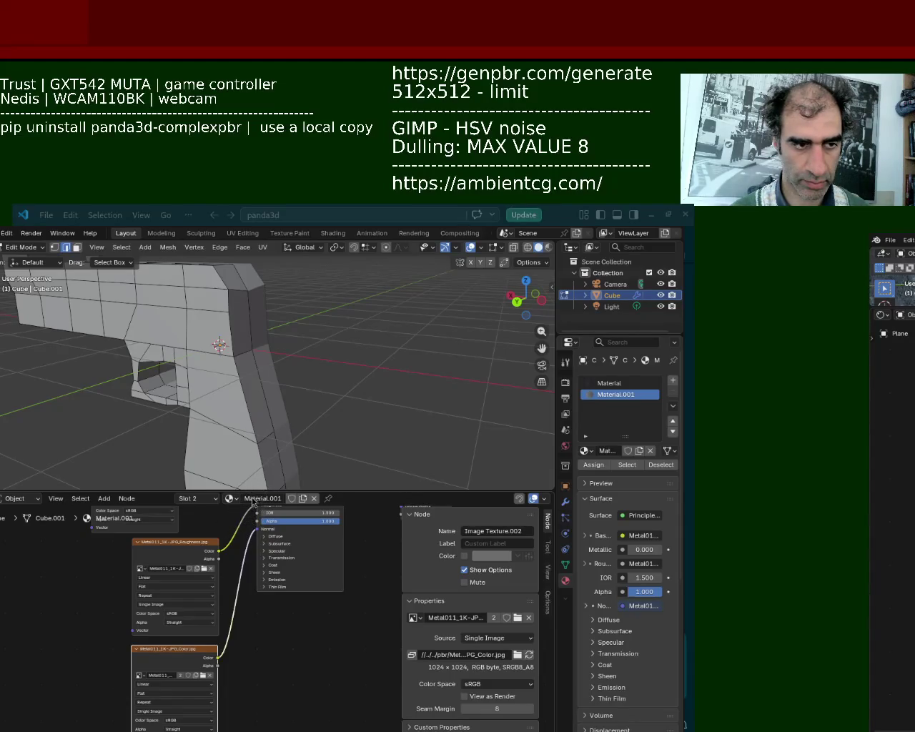
Assign Material.001 to the whole gun mesh
key("a")
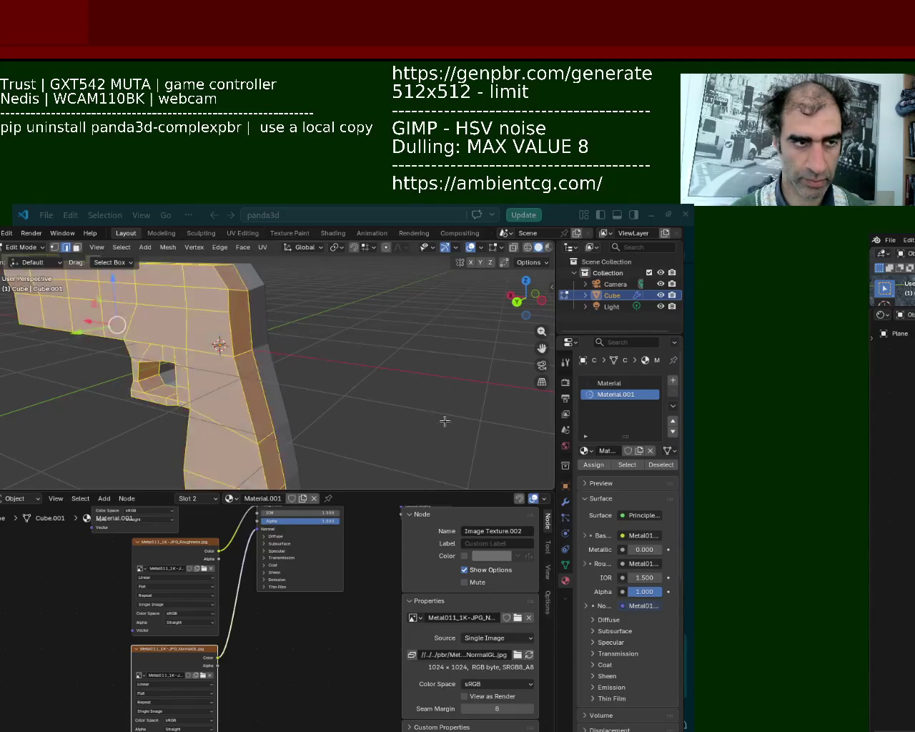
left_click(597, 475)
left_click(376, 364)
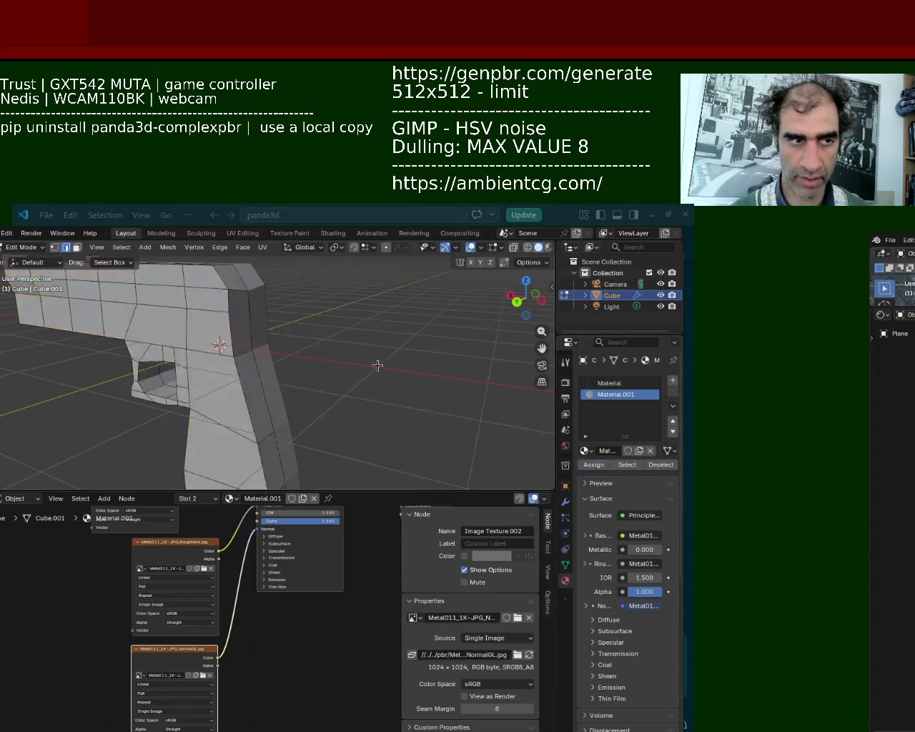
middle_click_drag(299, 369, 277, 389)
left_click(609, 383)
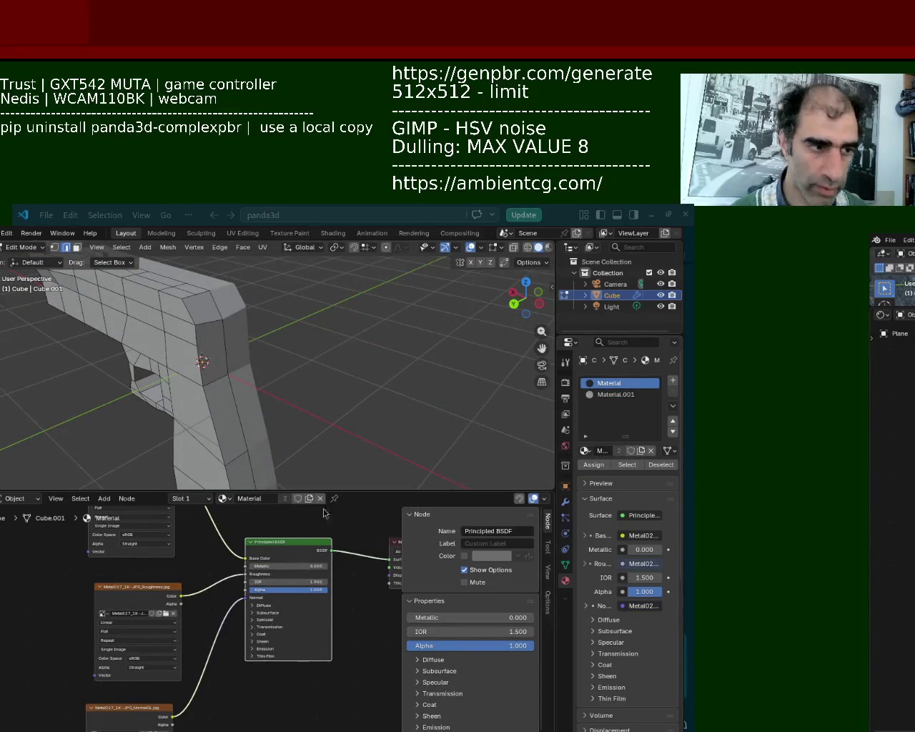
View the gun in Material Preview shading, orbit around it, and select all
left_click(609, 394)
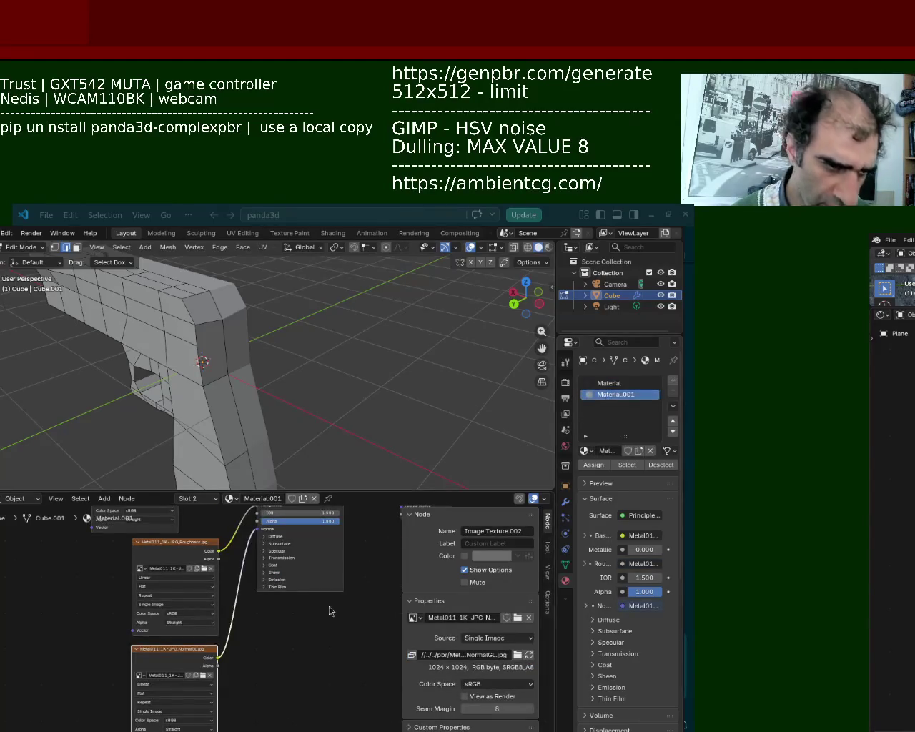
key("a")
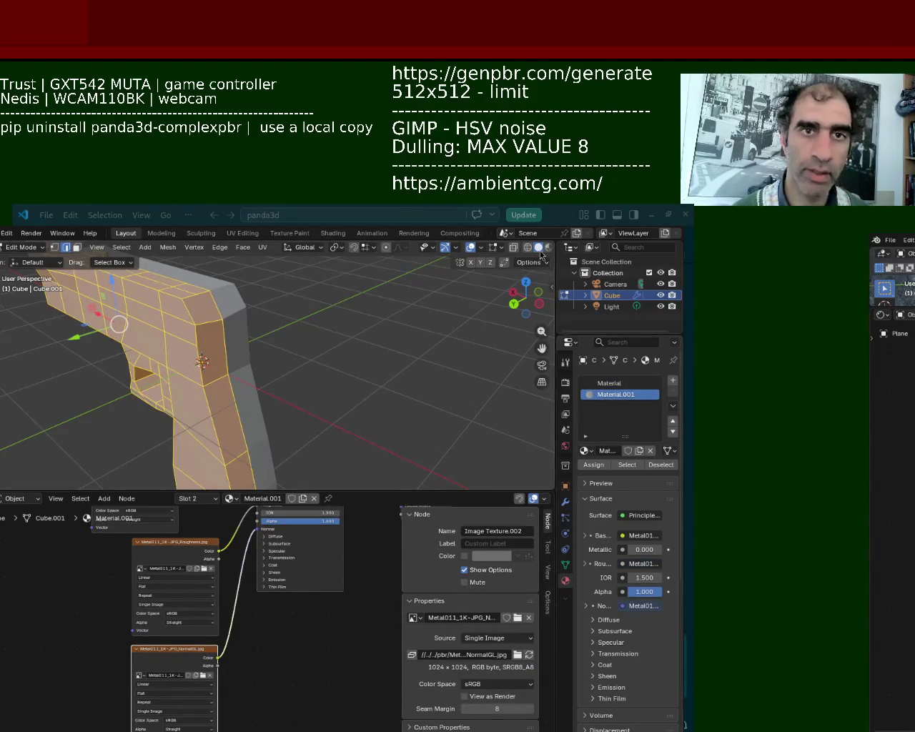
left_click(548, 248)
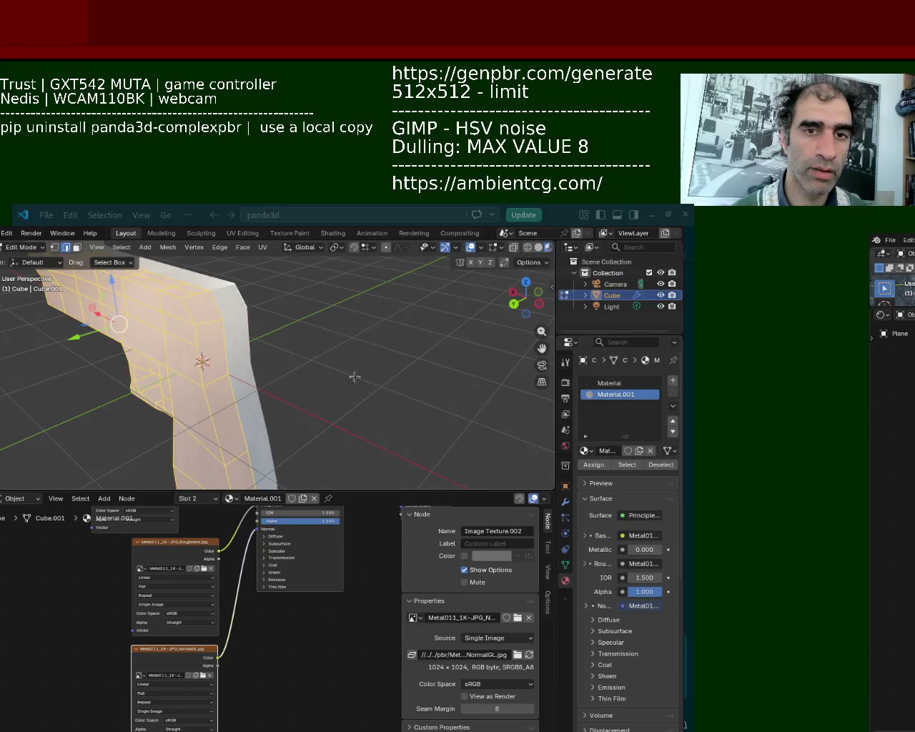
left_click(623, 383)
left_click(593, 465)
left_click(355, 382)
mouse_move(355, 383)
middle_mouse_down()
mouse_move(270, 405)
mouse_move(126, 343)
mouse_move(233, 353)
mouse_move(296, 346)
mouse_move(296, 384)
mouse_move(314, 368)
mouse_move(272, 326)
middle_mouse_up()
scroll(271, 324, "down", 6)
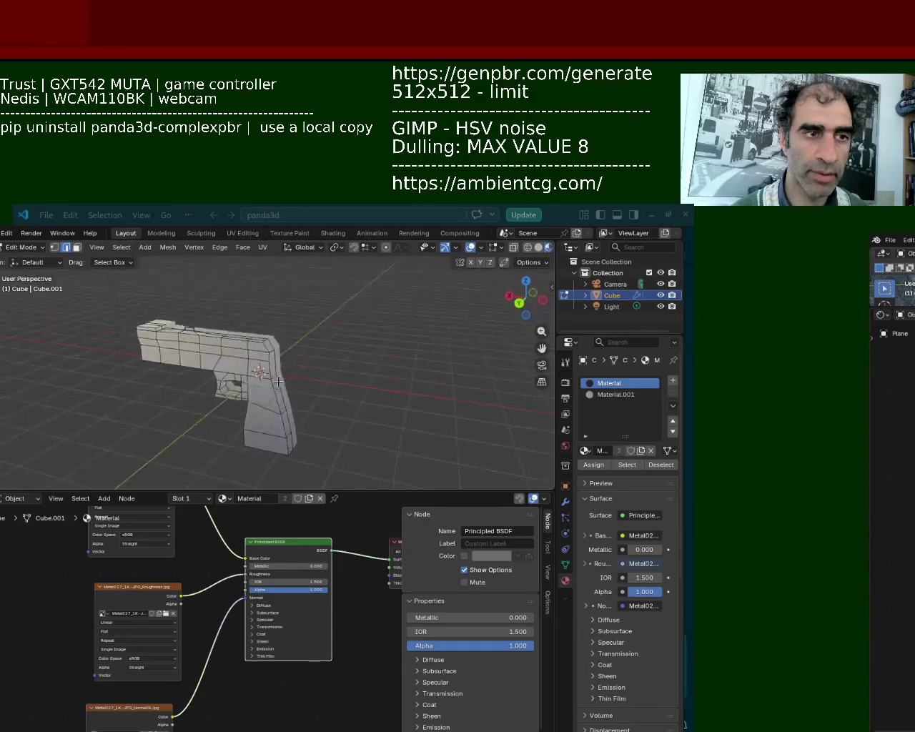
key("a")
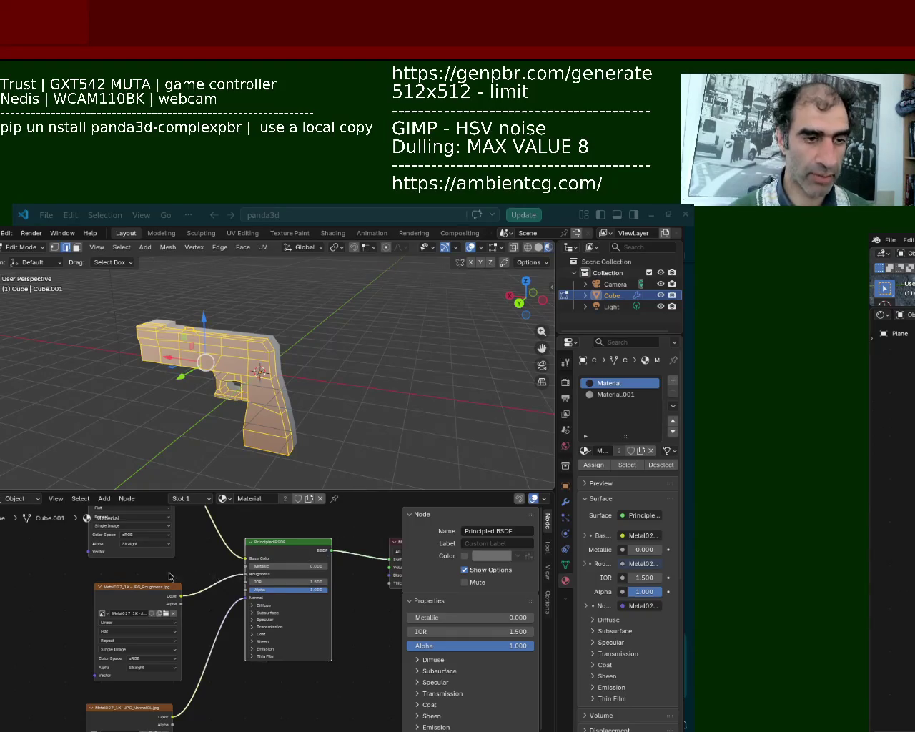
Apply the Mirror modifier in Object Mode
left_click(567, 504)
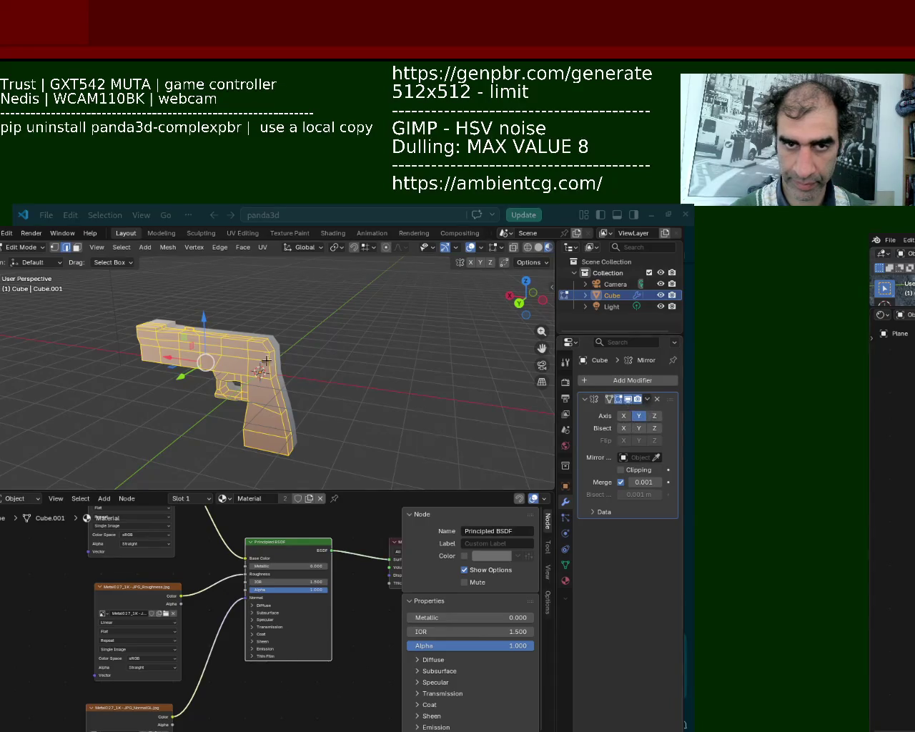
key("Tab")
left_click(645, 399)
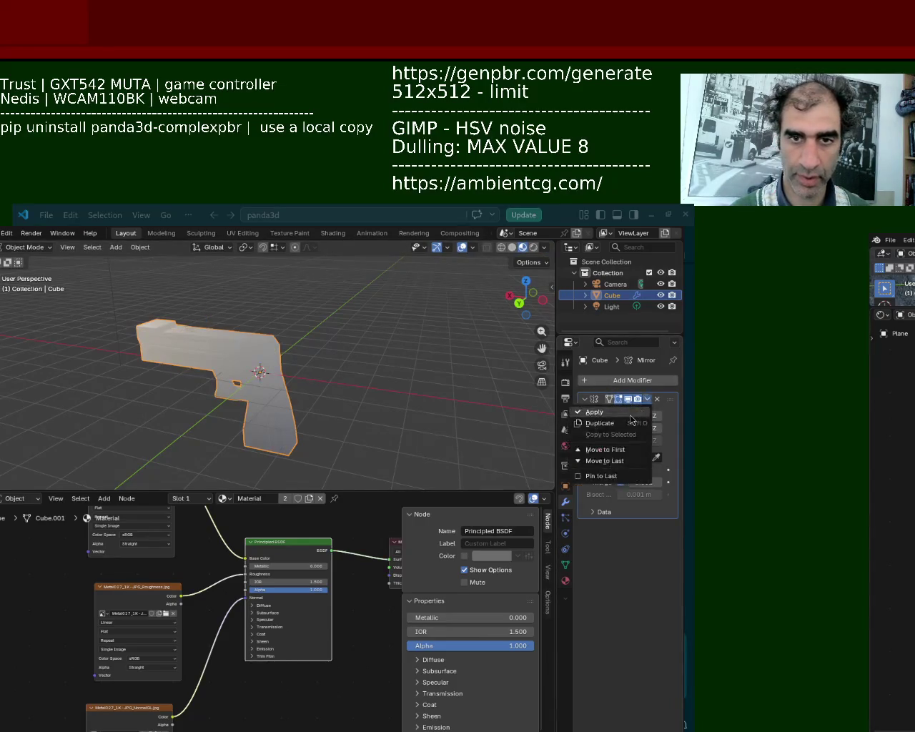
left_click(601, 411)
Unwrap the whole mesh with Smart UV Project in Edit Mode
key("Tab")
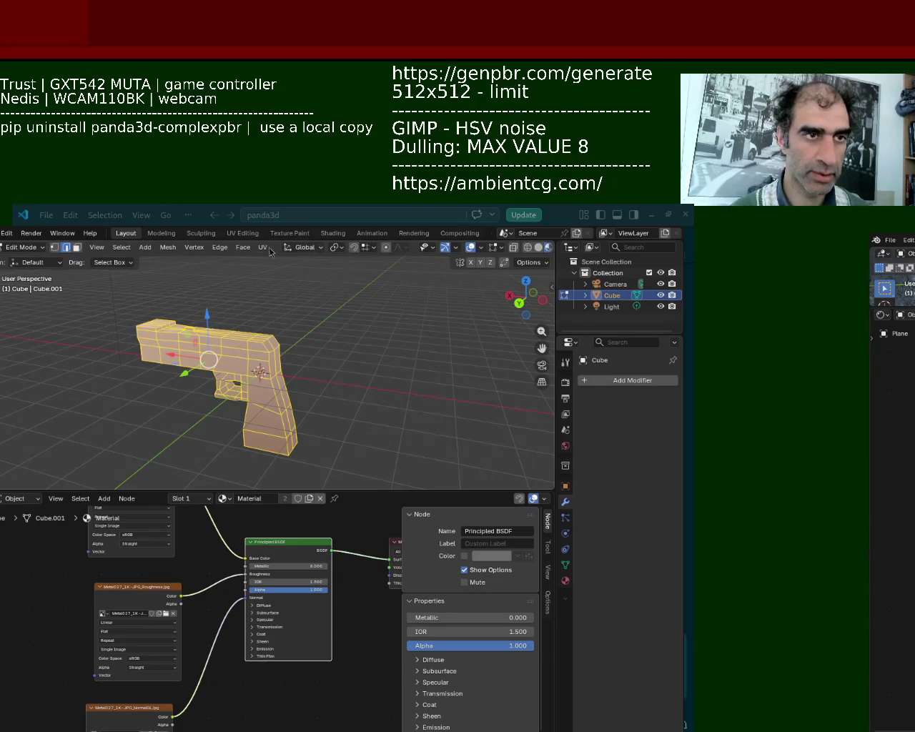
left_click(264, 248)
left_click(301, 297)
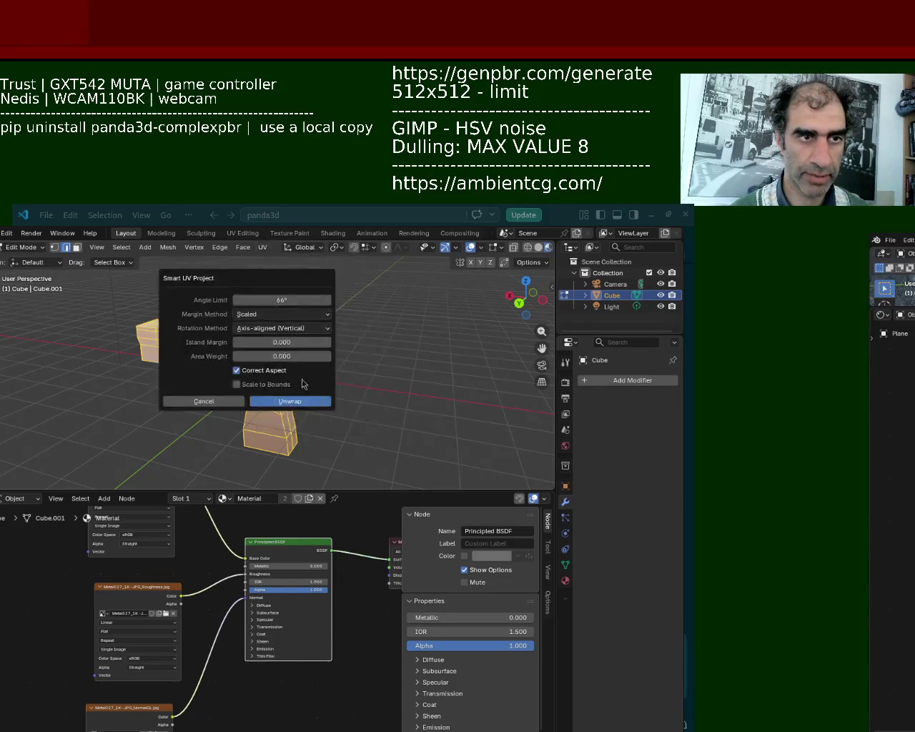
left_click(301, 400)
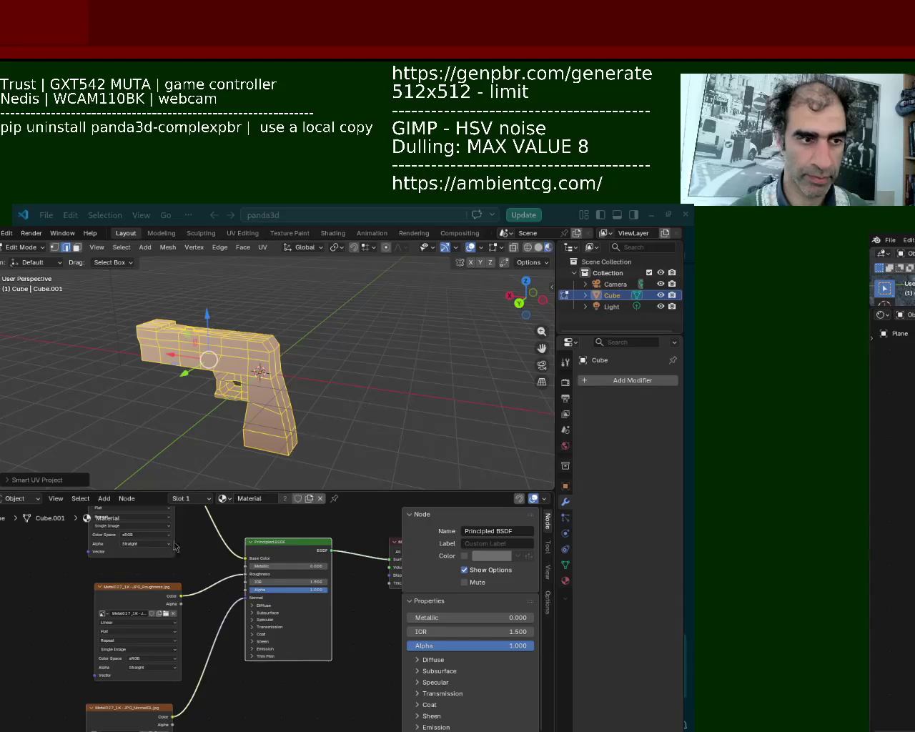
left_click(565, 580)
key("Tab")
Enter Edit Mode in face select mode with the Material.001 slot active
mouse_move(504, 434)
middle_mouse_down()
mouse_move(231, 371)
mouse_move(403, 357)
mouse_move(370, 372)
mouse_move(388, 382)
mouse_move(343, 357)
middle_mouse_up()
scroll(231, 371, "up", 5)
scroll(231, 371, "up", 5)
left_click(614, 394)
key("Tab")
left_click(76, 248)
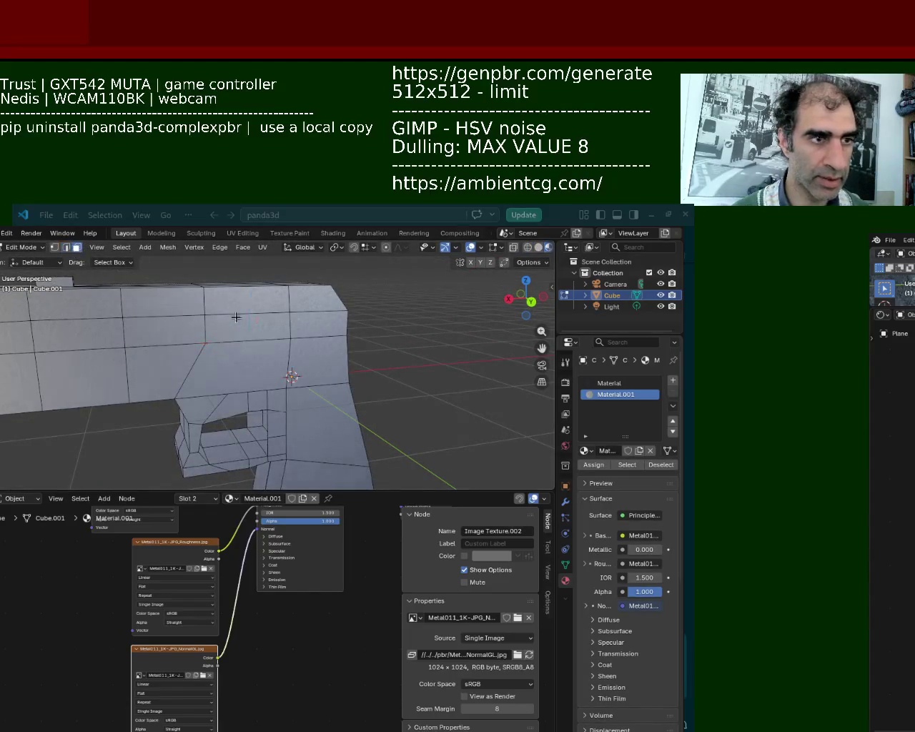
Select the top strip and upper-body faces of the gun
scroll(250, 343, "down", 3)
left_click(290, 343)
left_click(243, 365, "shift")
left_click(246, 348, "shift")
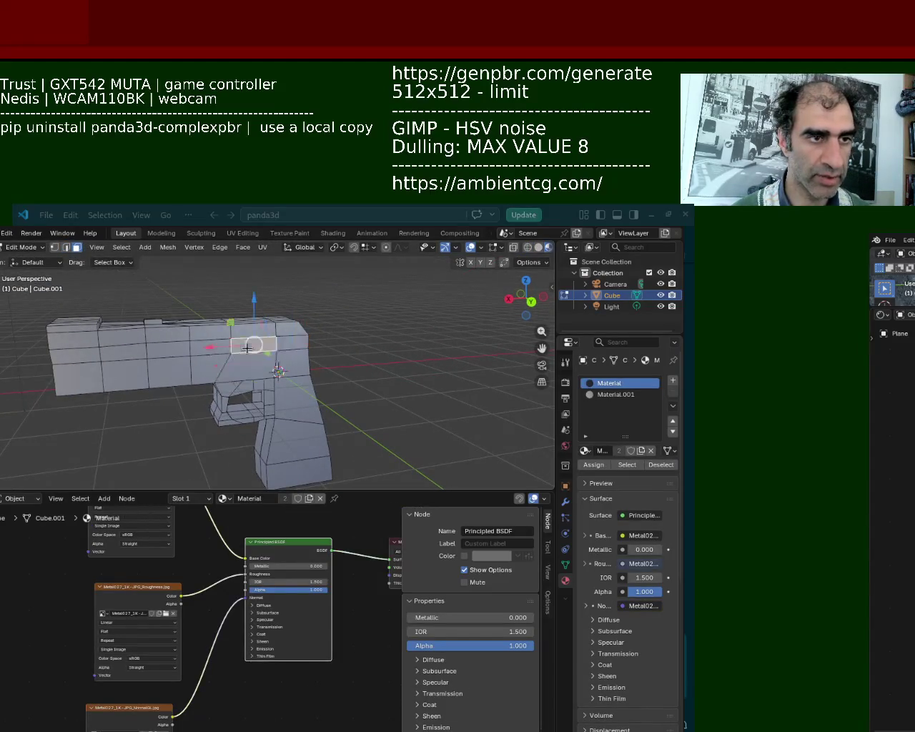
left_click(279, 343, "shift")
left_click(214, 344, "shift")
left_click(209, 368, "shift")
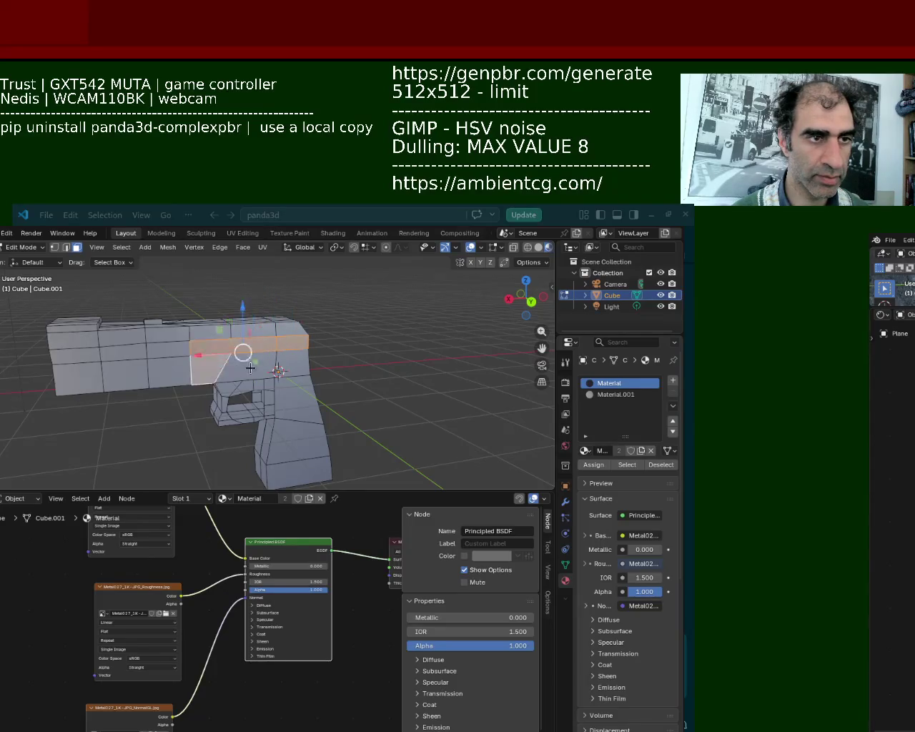
left_click(250, 368, "shift")
left_click(272, 330, "shift")
left_click(214, 333, "shift")
Add front, top and left-side faces, then assign Material.001 to the whole selection
mouse_move(215, 333)
middle_mouse_down()
mouse_move(253, 397)
mouse_move(296, 331)
middle_mouse_up()
left_click(307, 341, "shift")
left_click(295, 328, "shift")
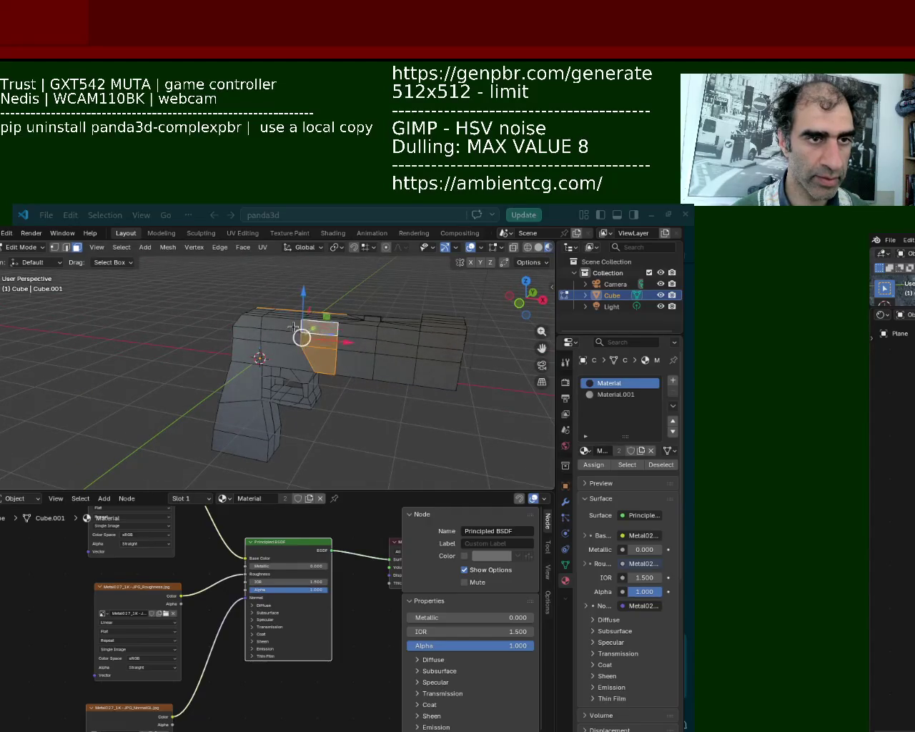
left_click(282, 335, "shift")
left_click(286, 358, "shift")
left_click(254, 346, "shift")
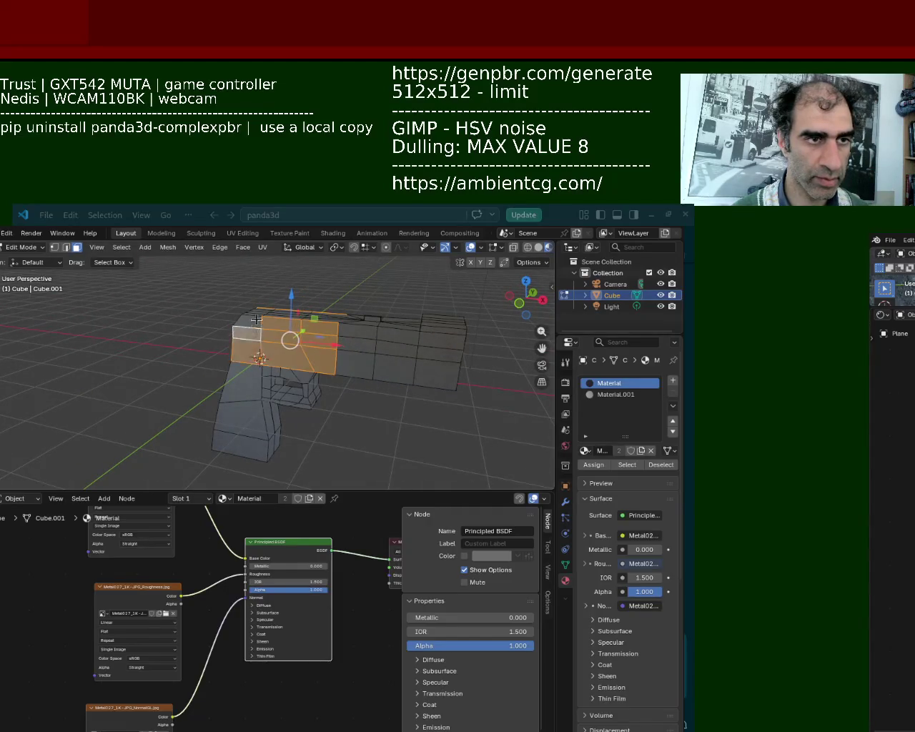
left_click(615, 395)
left_click(593, 464)
Assign Material.001 to the end face of the slide
left_click(508, 422)
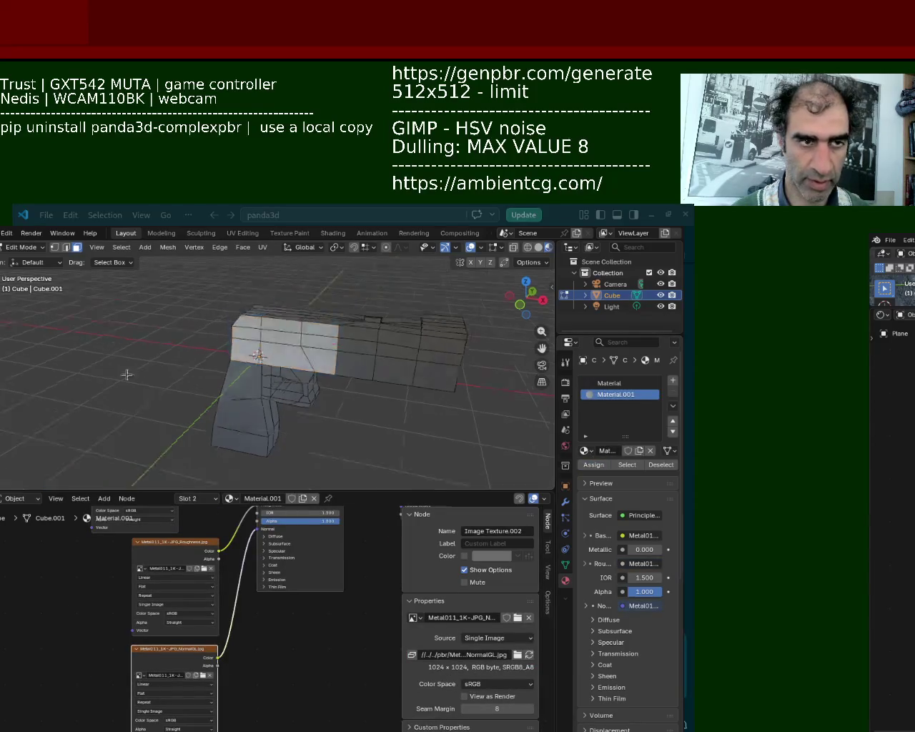
middle_click_drag(123, 367, 222, 391)
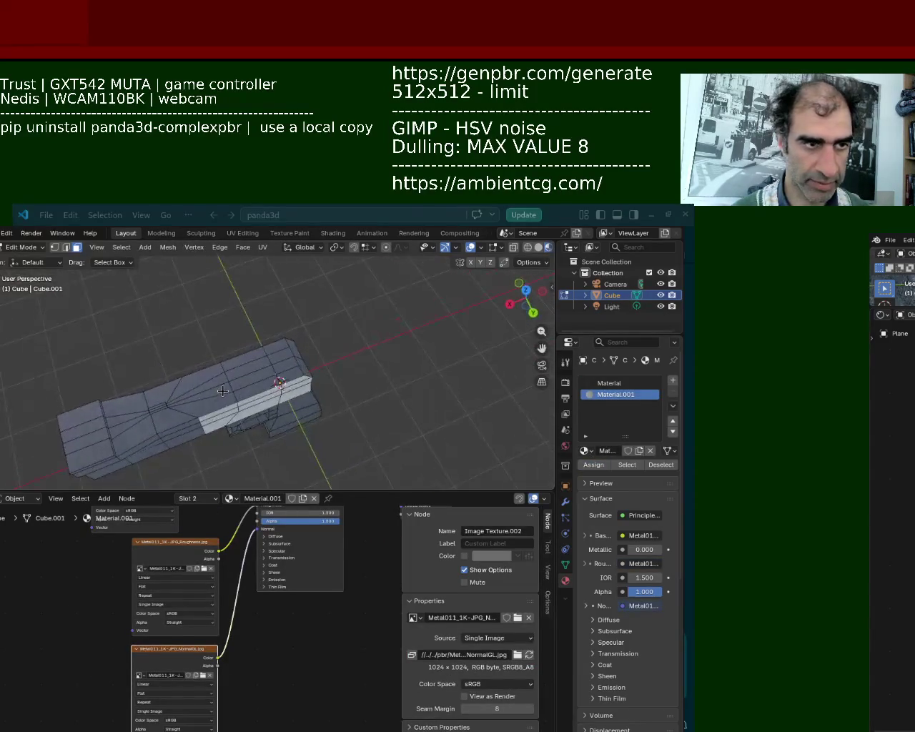
left_click(222, 390)
left_click(250, 370, "shift")
left_click(290, 361, "shift")
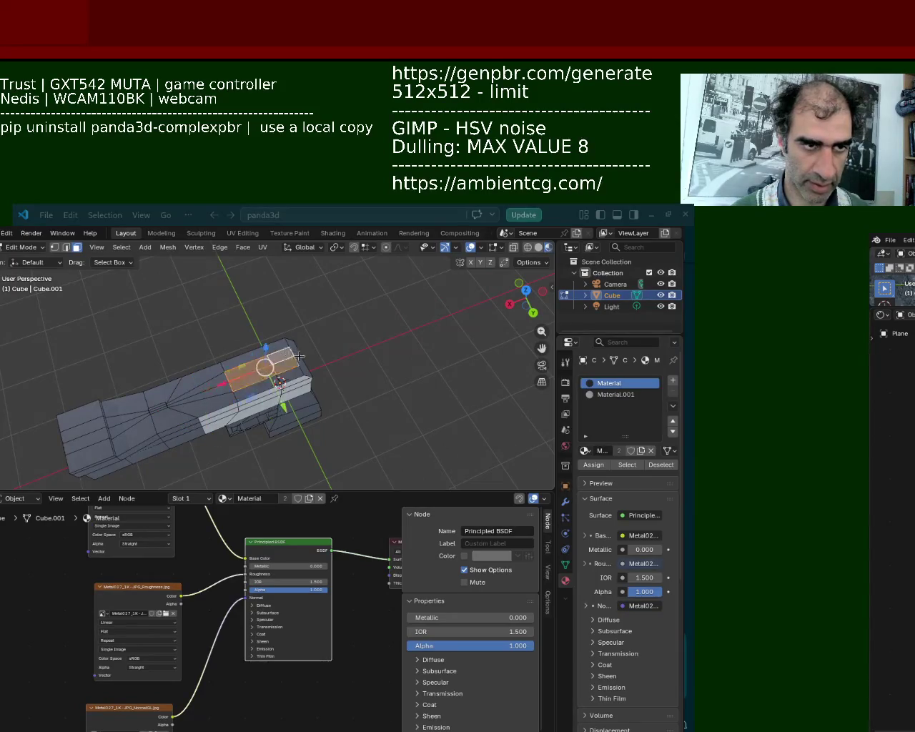
middle_click_drag(292, 355, 279, 379)
left_click(279, 379, "shift")
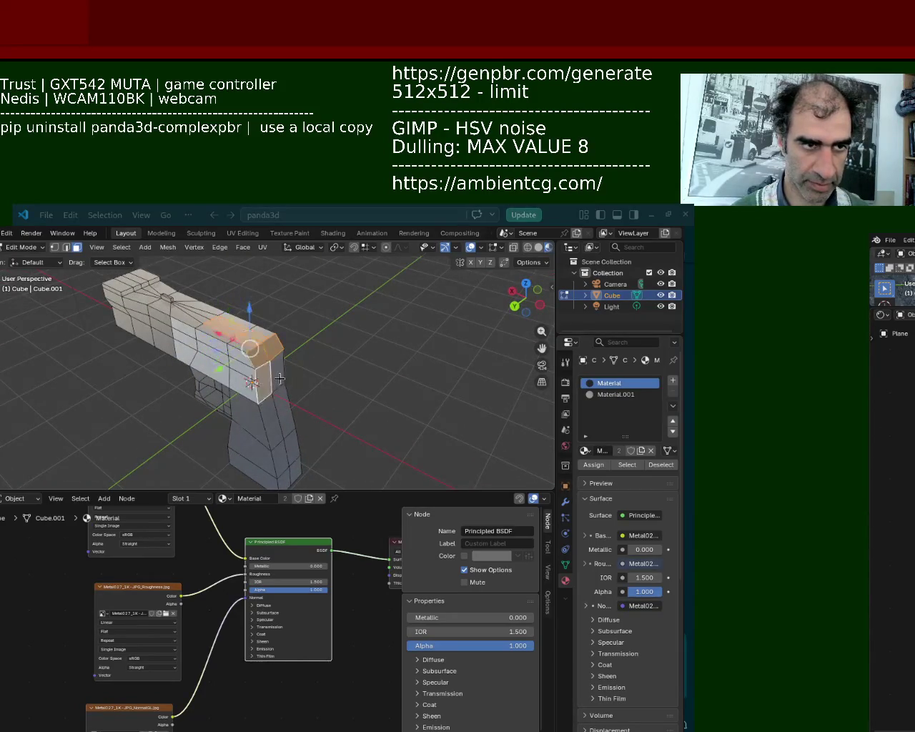
mouse_move(280, 379)
middle_mouse_down()
mouse_move(313, 402)
mouse_move(297, 334)
middle_mouse_up()
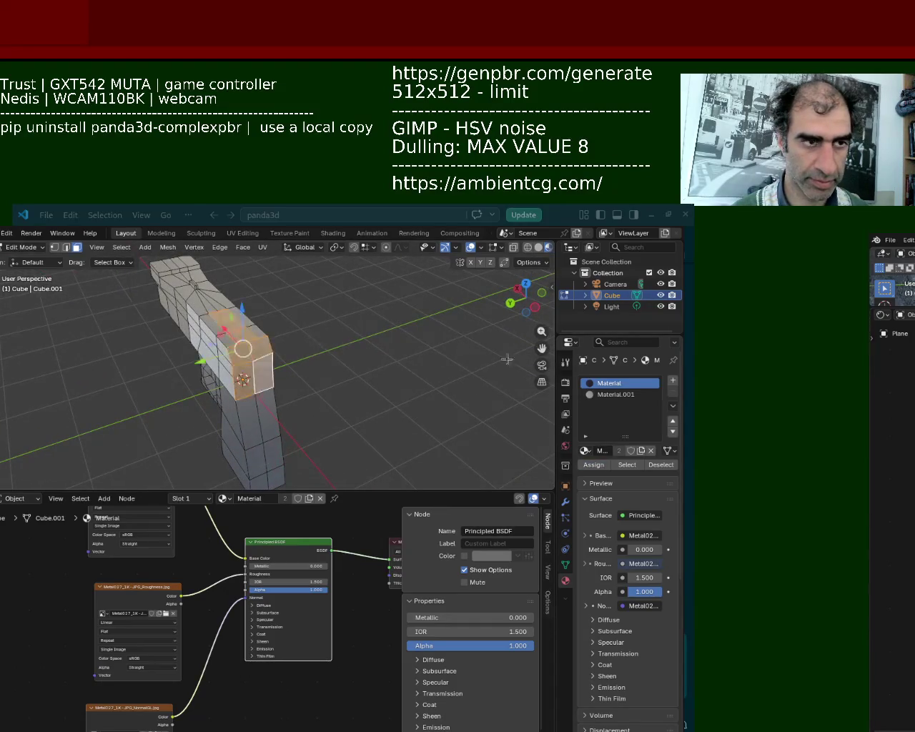
left_click(615, 394)
left_click(593, 465)
Assign Material.001 to two faces on the gun's side
mouse_move(332, 333)
middle_mouse_down()
mouse_move(321, 392)
mouse_move(306, 322)
mouse_move(280, 323)
mouse_move(308, 325)
middle_mouse_up()
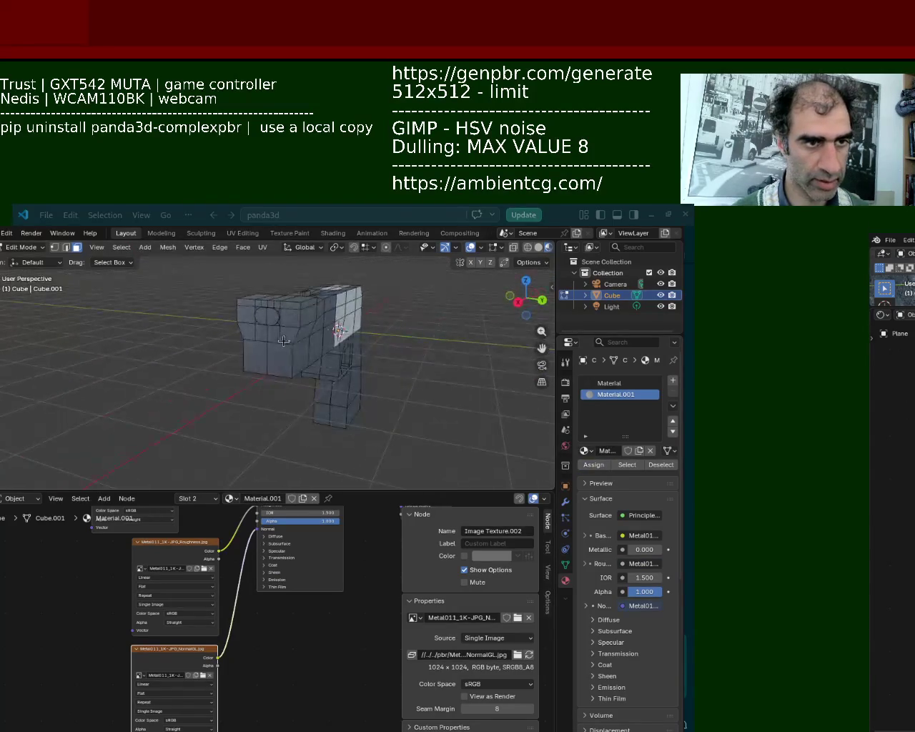
left_click(286, 329)
left_click(268, 357)
left_click(615, 394)
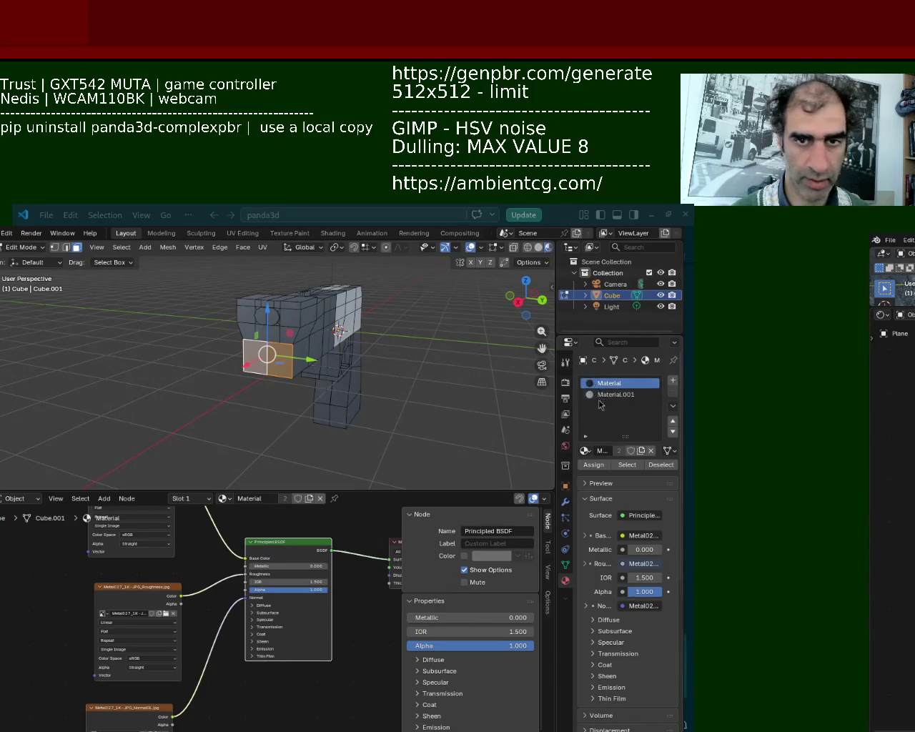
left_click(593, 464)
Assign Material.001 to three faces on the grip
left_click(413, 338)
mouse_move(386, 328)
middle_mouse_down()
mouse_move(127, 303)
mouse_move(257, 364)
mouse_move(227, 369)
mouse_move(236, 317)
middle_mouse_up()
left_click(290, 294)
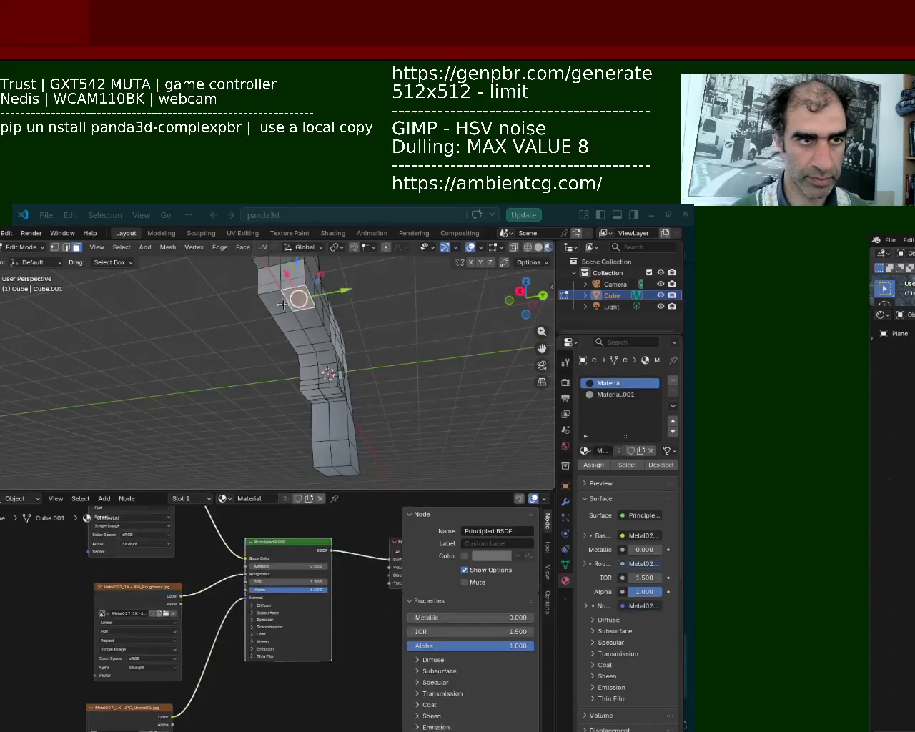
left_click(300, 322, "shift")
left_click(301, 341, "shift")
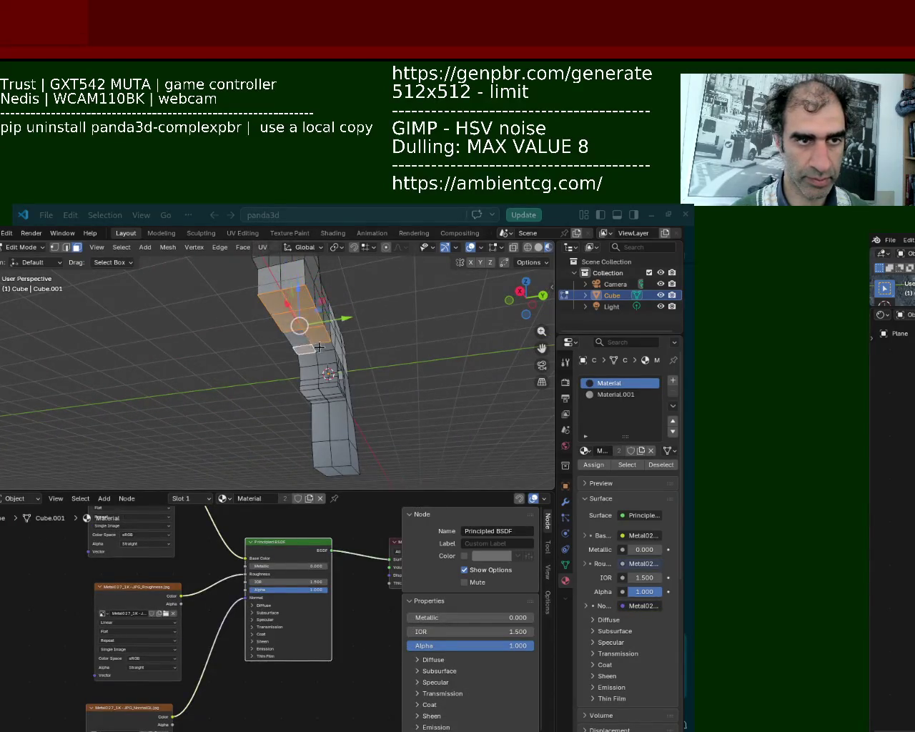
left_click(608, 394)
left_click(594, 465)
mouse_move(325, 348)
middle_mouse_down()
mouse_move(279, 336)
mouse_move(321, 312)
middle_mouse_up()
Assign Material.001 to two side faces of the slide
left_click(311, 313)
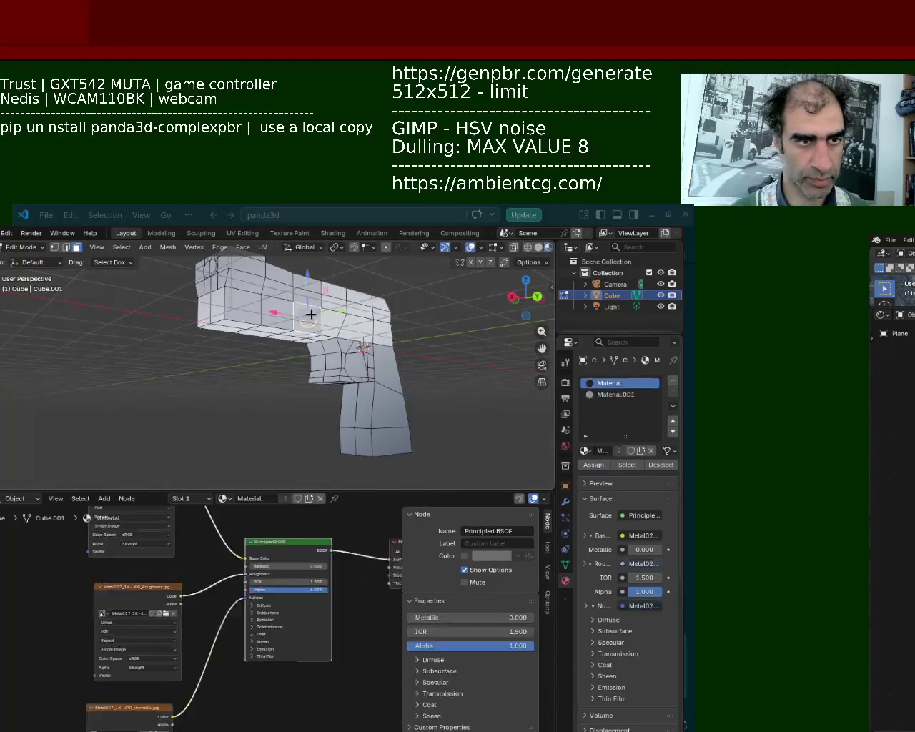
left_click(249, 305, "shift")
left_click(607, 394)
left_click(593, 464)
Assign Material.001 to a top face and two more side faces of the slide
mouse_move(322, 372)
middle_mouse_down()
mouse_move(160, 382)
mouse_move(289, 357)
middle_mouse_up()
left_click(292, 348)
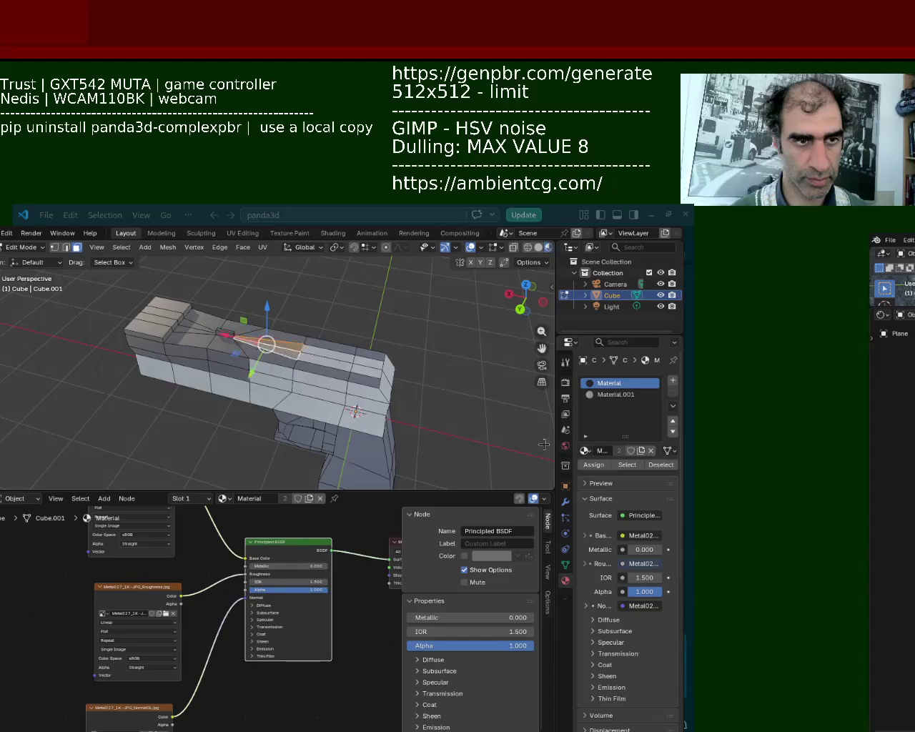
left_click(604, 394)
left_click(590, 466)
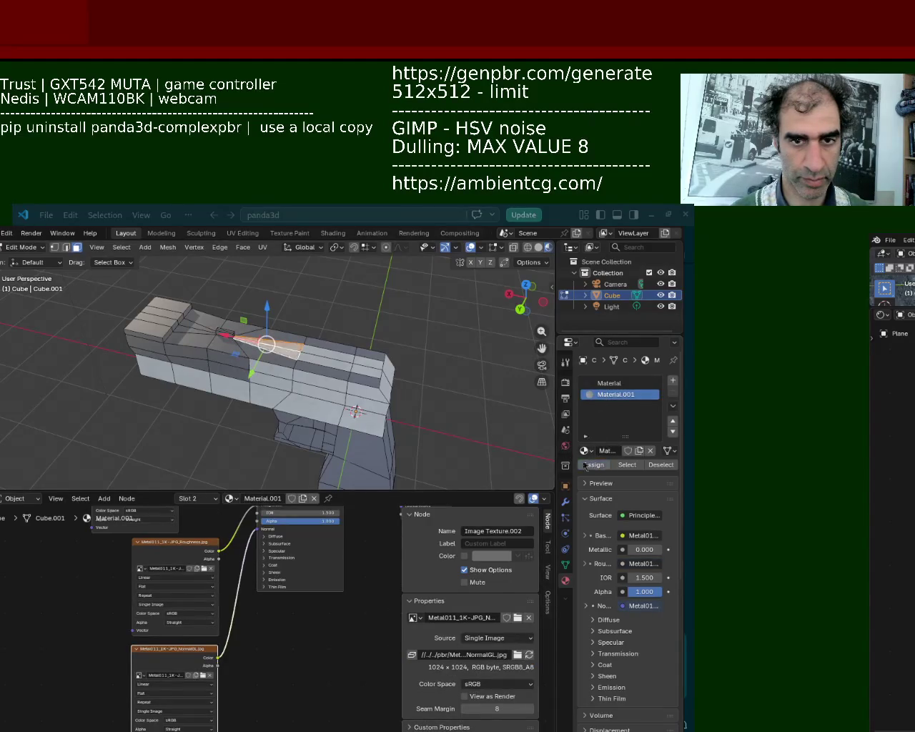
mouse_move(351, 308)
middle_mouse_down()
mouse_move(158, 262)
mouse_move(310, 341)
mouse_move(291, 345)
middle_mouse_up()
left_click(291, 346)
left_click(336, 339, "shift")
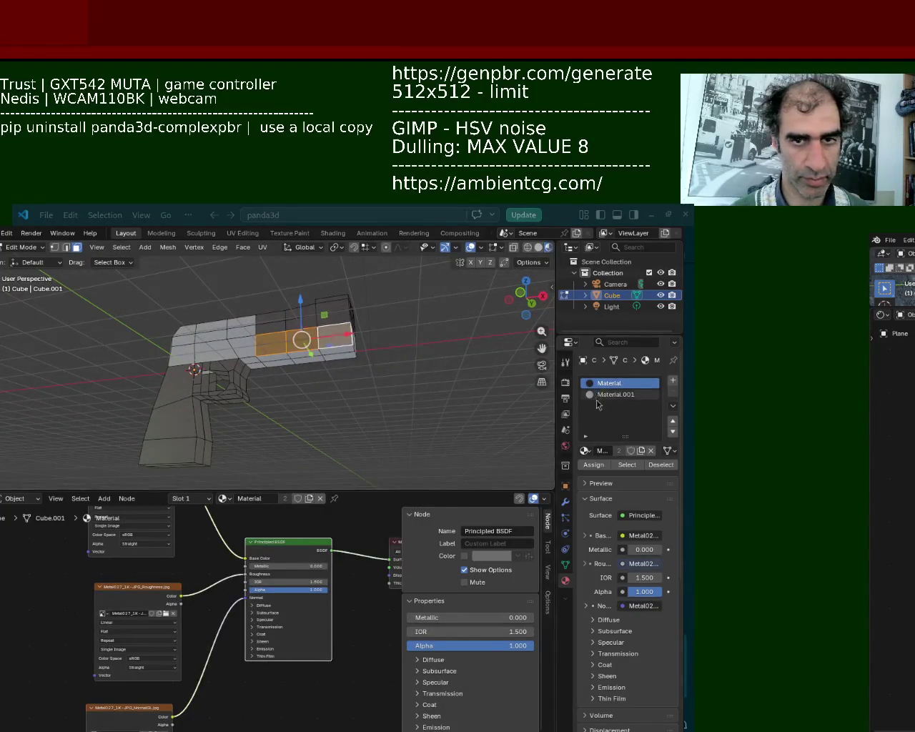
left_click(602, 396)
left_click(596, 466)
Assign Material.001 to the grip's bottom face and a face on the gun's front
mouse_move(353, 336)
middle_mouse_down()
mouse_move(226, 312)
mouse_move(204, 346)
mouse_move(206, 336)
mouse_move(283, 374)
mouse_move(283, 362)
mouse_move(297, 390)
mouse_move(249, 351)
mouse_move(219, 397)
middle_mouse_up()
left_click(205, 347)
left_click(615, 394)
left_click(593, 465)
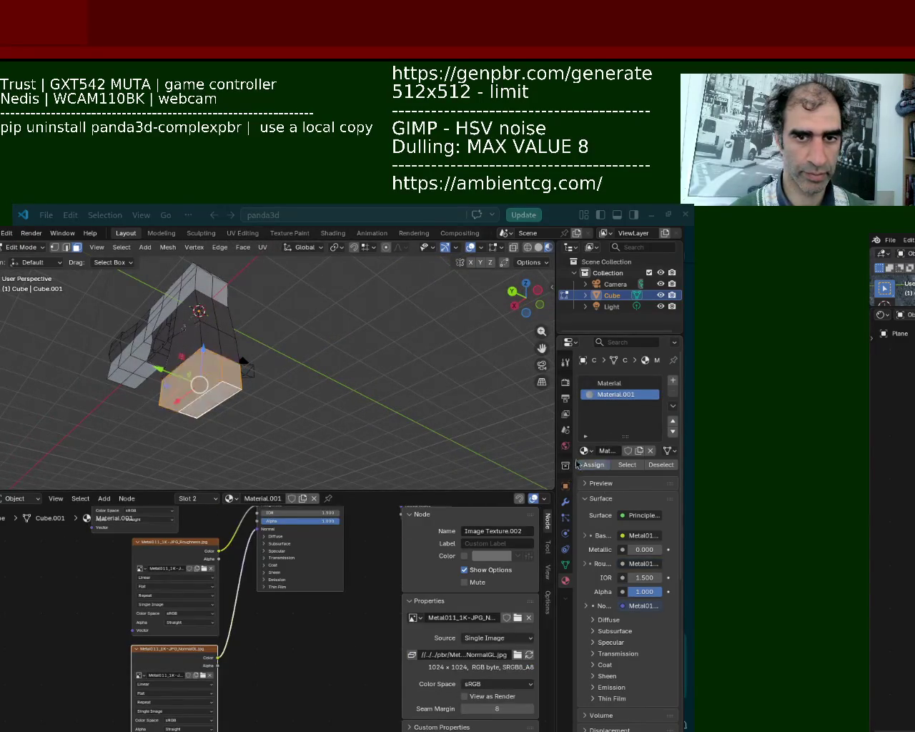
mouse_move(327, 321)
middle_mouse_down()
mouse_move(207, 402)
mouse_move(178, 307)
mouse_move(122, 339)
mouse_move(276, 341)
middle_mouse_up()
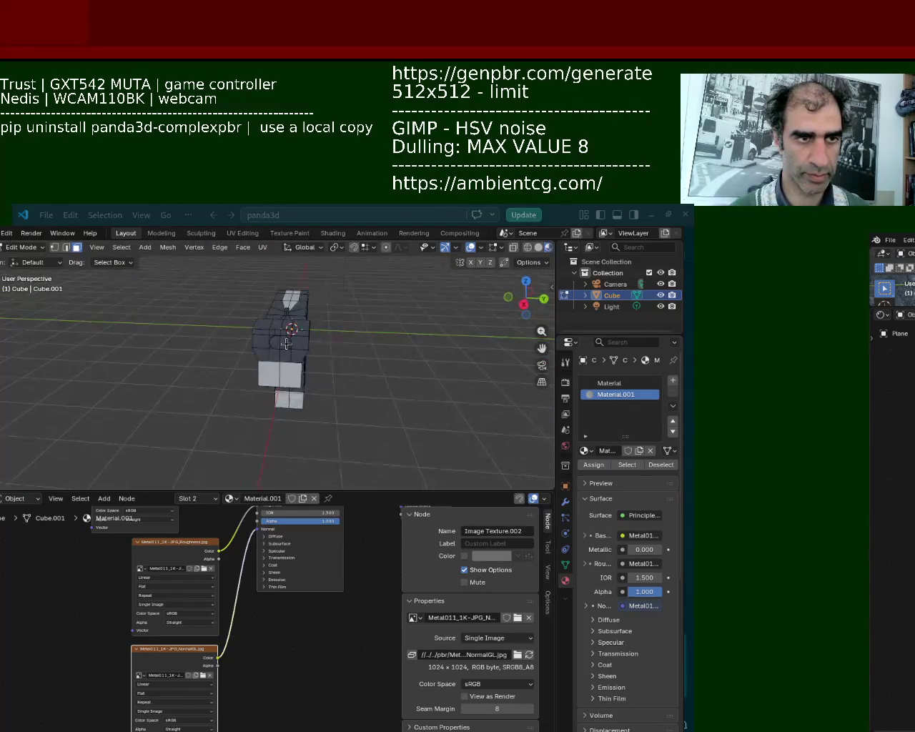
left_click(277, 341)
left_click(615, 394)
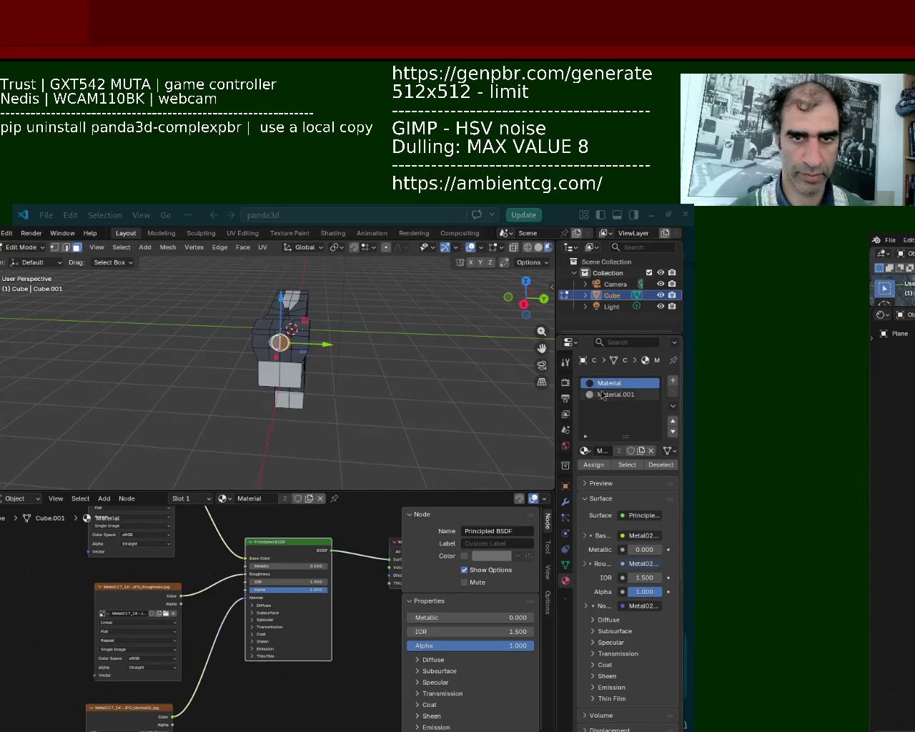
left_click(593, 464)
Assign Material.001 to three top faces of the slide
mouse_move(407, 306)
middle_mouse_down()
mouse_move(276, 273)
mouse_move(408, 339)
mouse_move(384, 323)
mouse_move(376, 345)
mouse_move(286, 337)
middle_mouse_up()
left_click(252, 337)
left_click(293, 338, "shift")
left_click(328, 335, "shift")
left_click(615, 394)
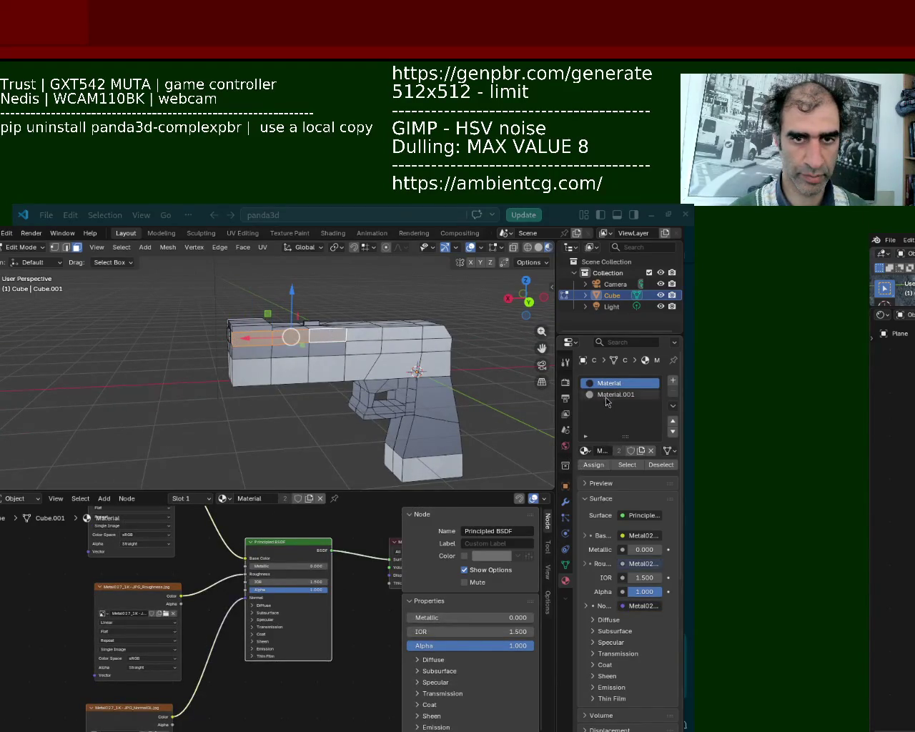
left_click(593, 464)
Select further top and front faces with Material.001 active, then open the export formats list
mouse_move(321, 372)
middle_mouse_down()
mouse_move(257, 395)
mouse_move(357, 331)
middle_mouse_up()
left_click(235, 330)
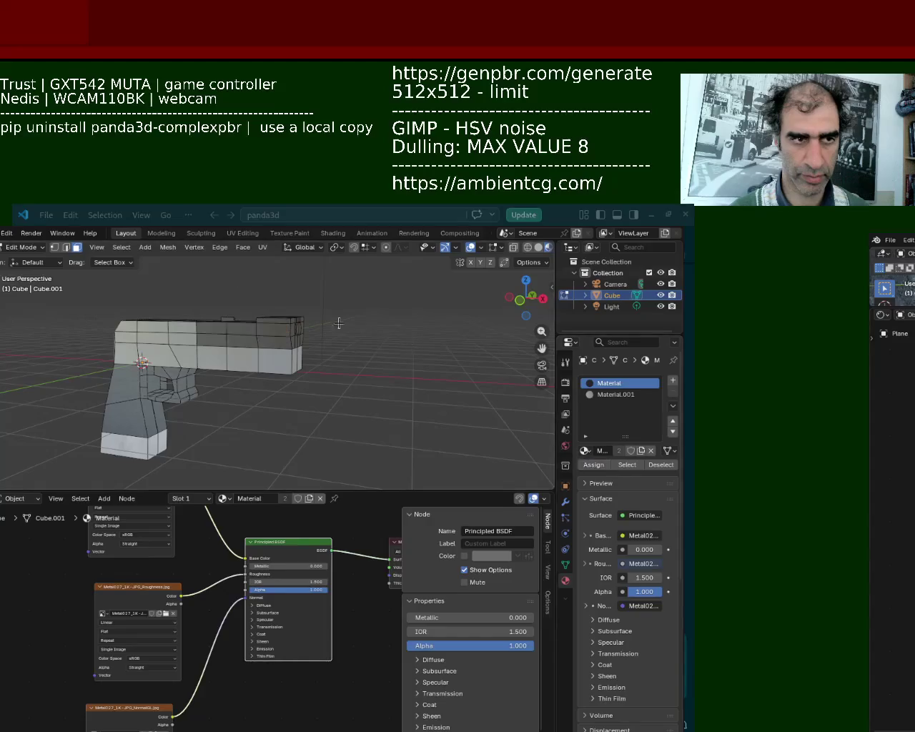
middle_click_drag(360, 330, 244, 329)
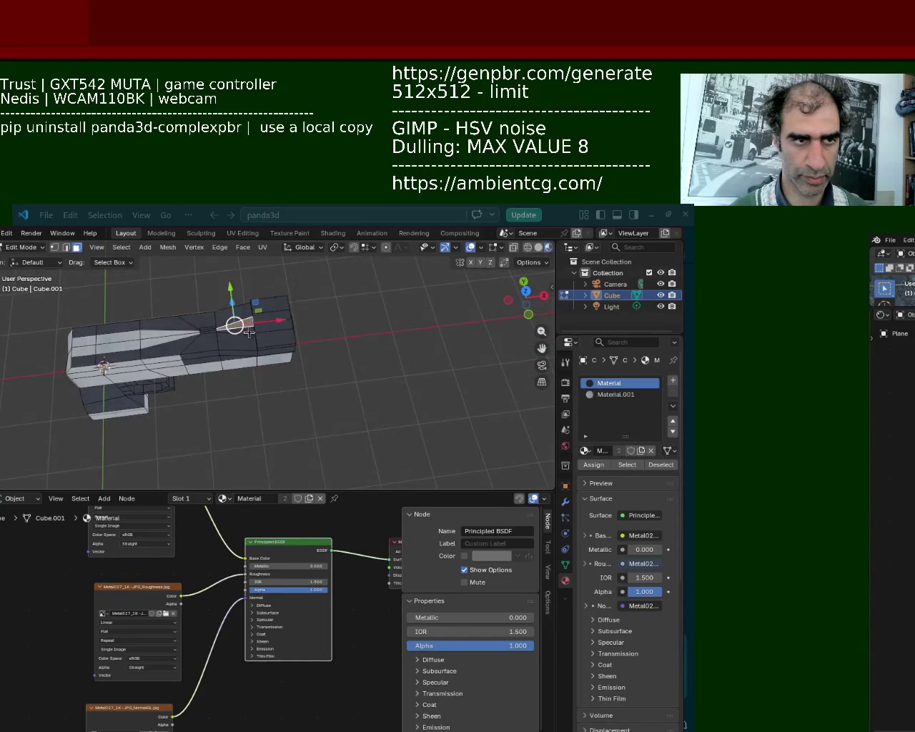
middle_click_drag(348, 337, 273, 313)
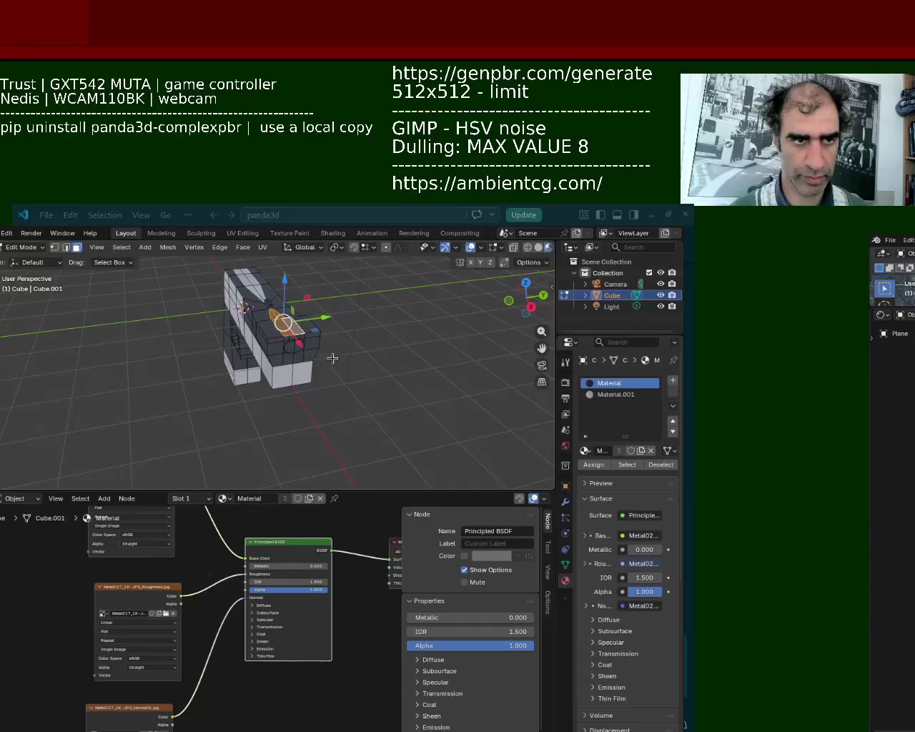
left_click(611, 395)
mouse_move(284, 315)
middle_mouse_down()
mouse_move(241, 302)
mouse_move(212, 343)
mouse_move(201, 332)
mouse_move(184, 365)
mouse_move(221, 386)
mouse_move(226, 370)
mouse_move(210, 351)
mouse_move(314, 357)
mouse_move(282, 377)
mouse_move(245, 351)
mouse_move(116, 443)
mouse_move(202, 369)
mouse_move(227, 372)
mouse_move(218, 407)
mouse_move(286, 364)
mouse_move(202, 432)
mouse_move(164, 377)
mouse_move(255, 306)
mouse_move(286, 358)
mouse_move(331, 380)
mouse_move(459, 372)
mouse_move(308, 352)
middle_mouse_up()
left_click(217, 413)
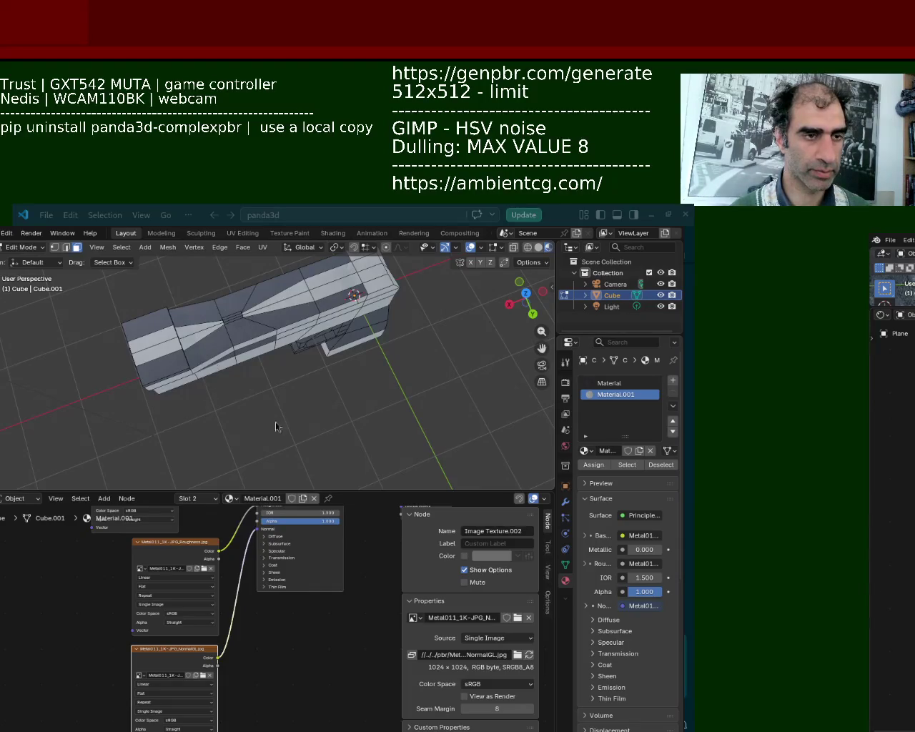
mouse_move(239, 402)
middle_mouse_down()
mouse_move(279, 341)
mouse_move(108, 292)
middle_mouse_up()
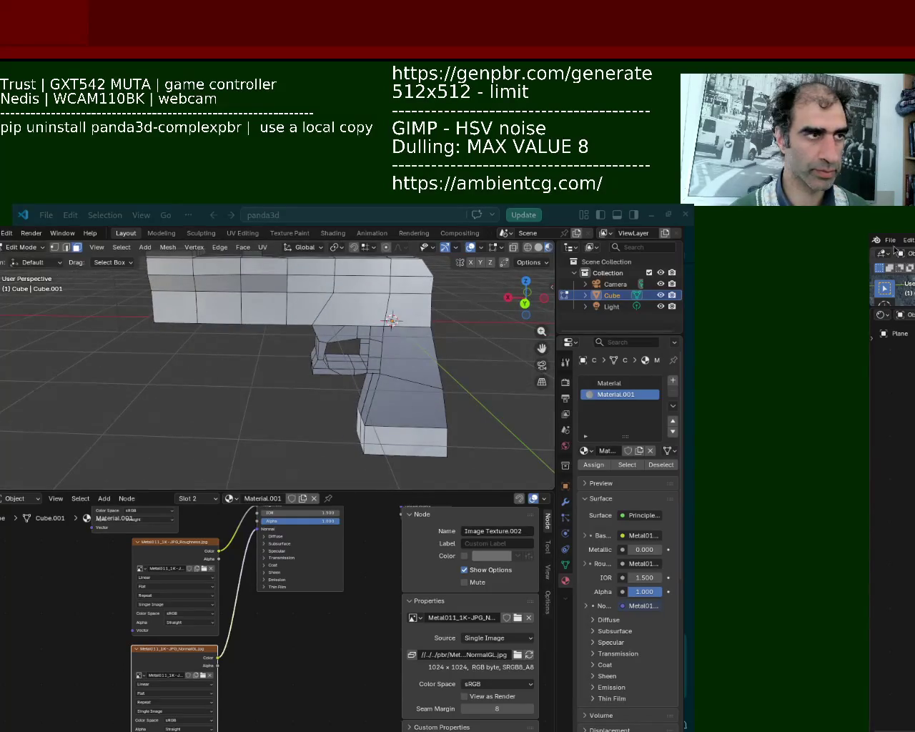
left_click(1, 233)
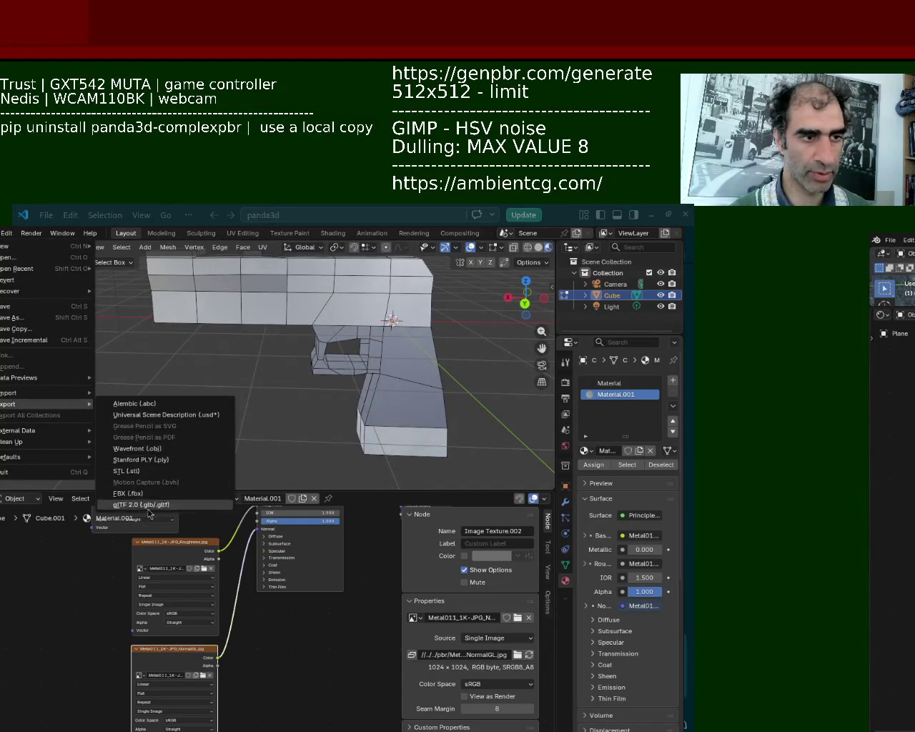
Export the pistol as glTF 2.0, return to Object Mode and switch to VS Code
left_click(148, 507)
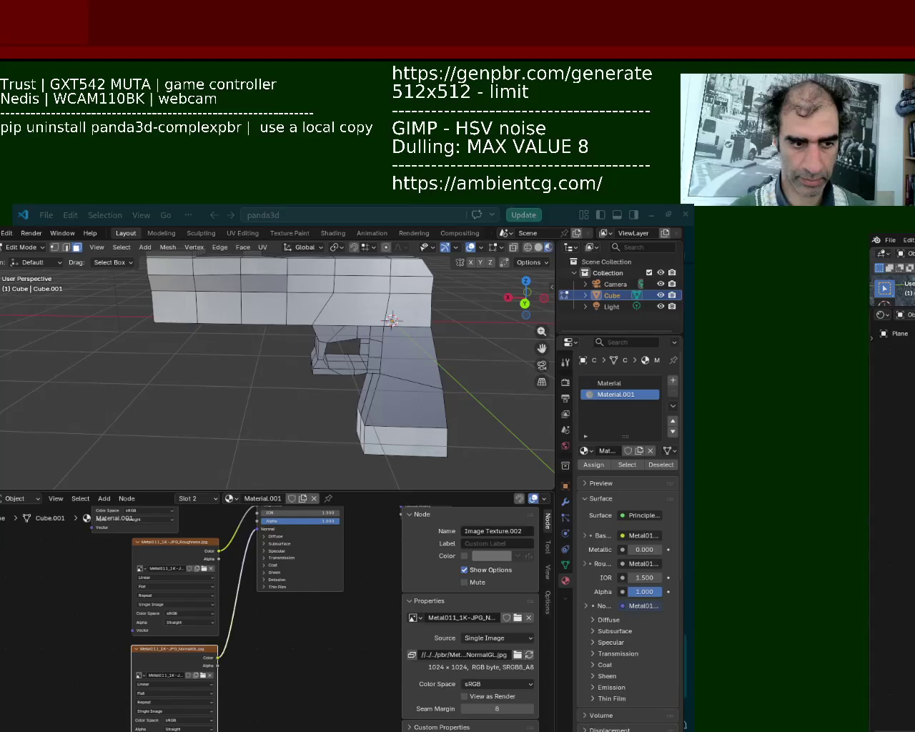
key("Tab")
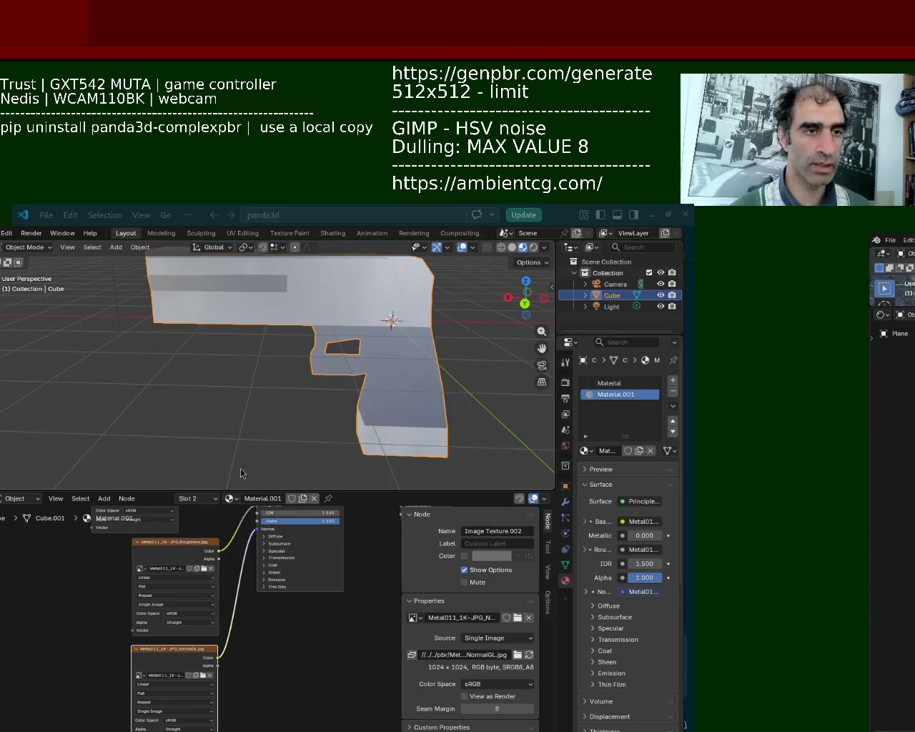
key("alt+Tab")
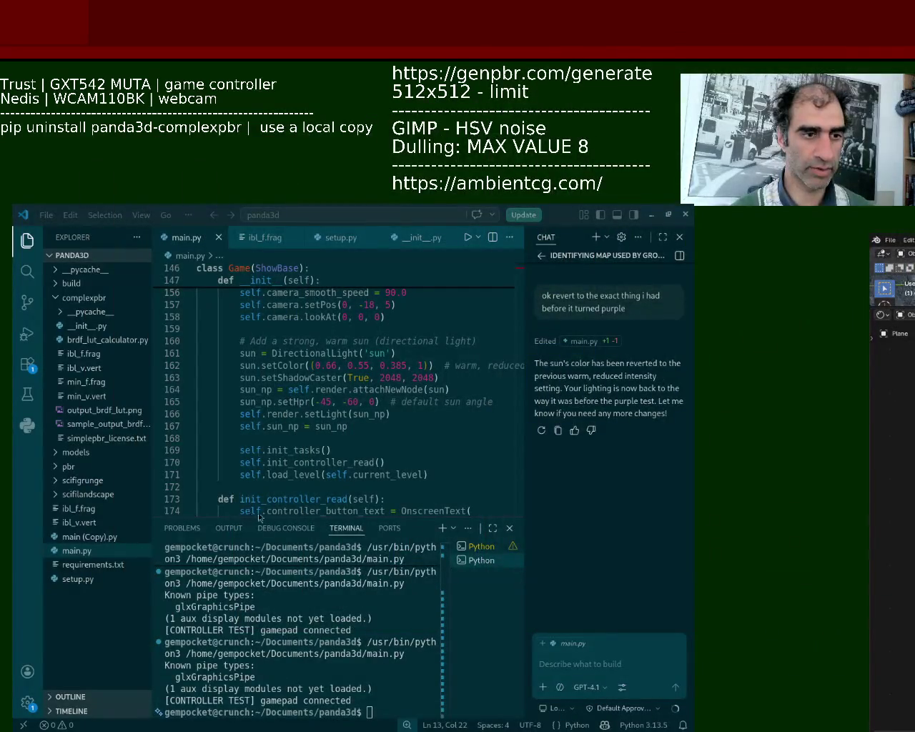
Ask Copilot to drop weapon_1 into level 1 using the same method, clarifying it's the .bam file
left_click(612, 640)
type("can you use the sam,e")
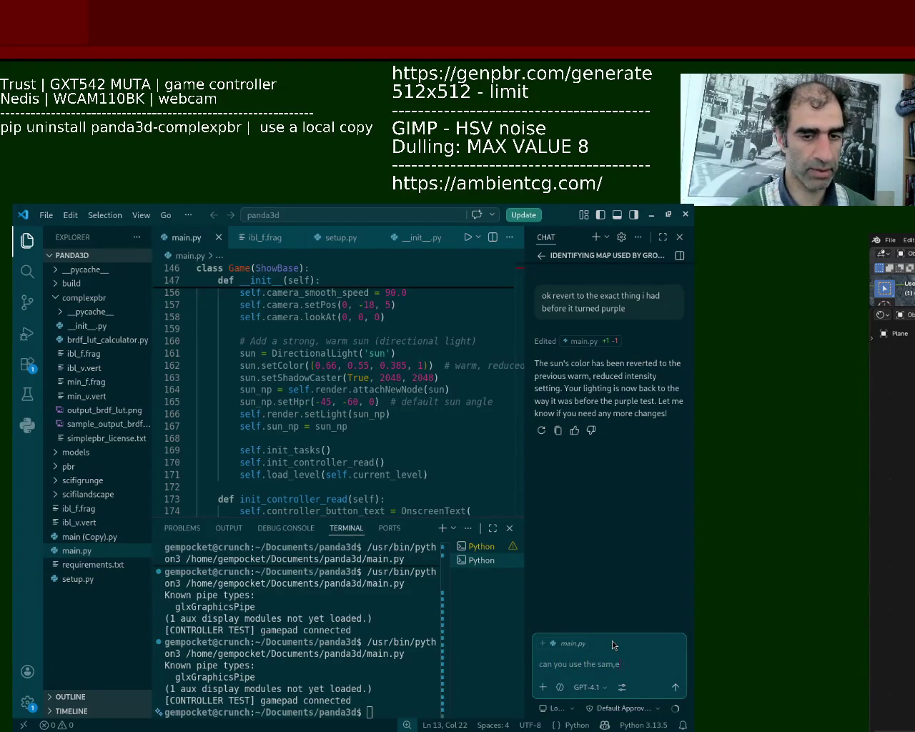
type("method and dr")
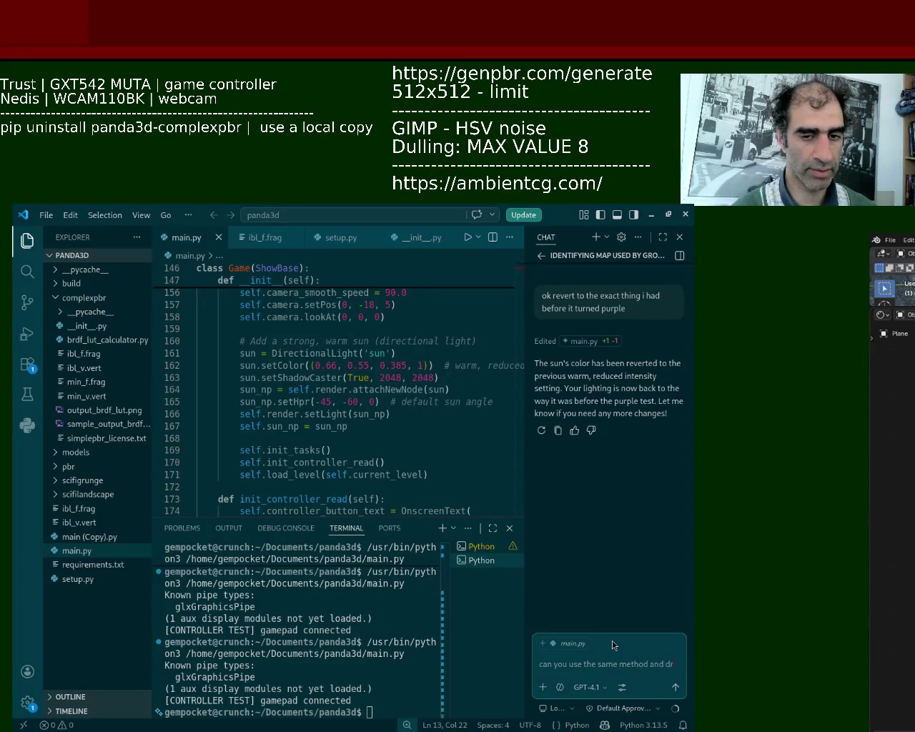
type("op down weapon_1.glb")
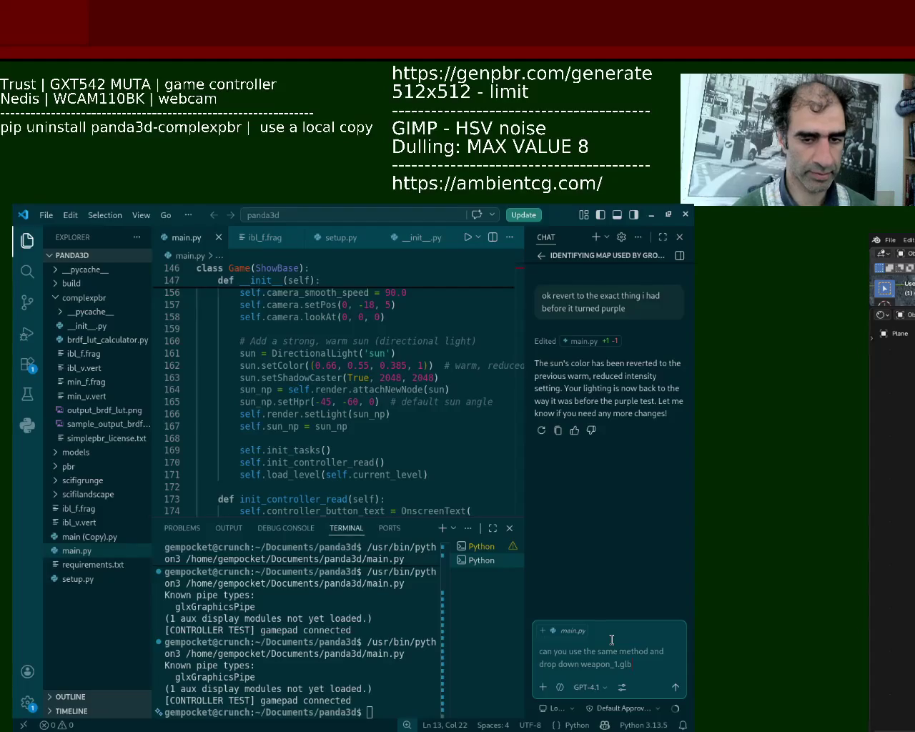
key("Return")
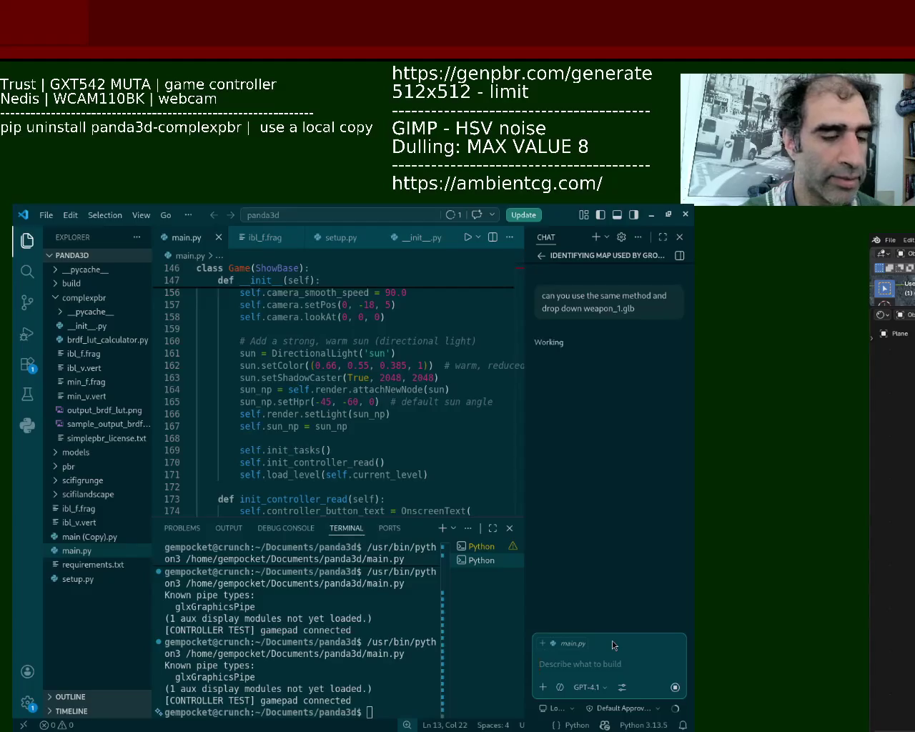
type("i mean")
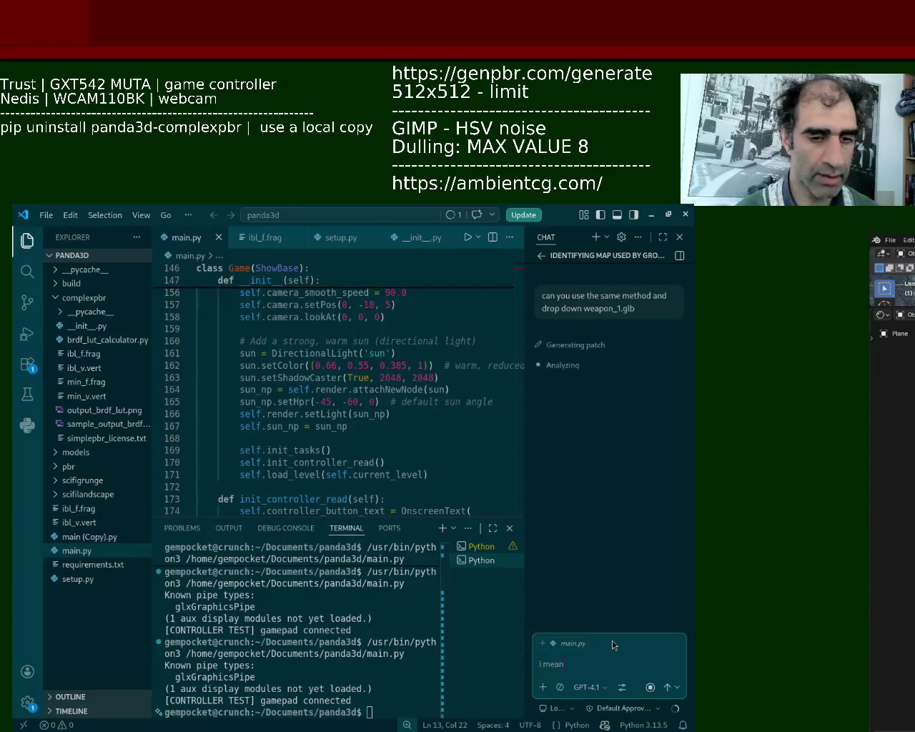
type(" .ba")
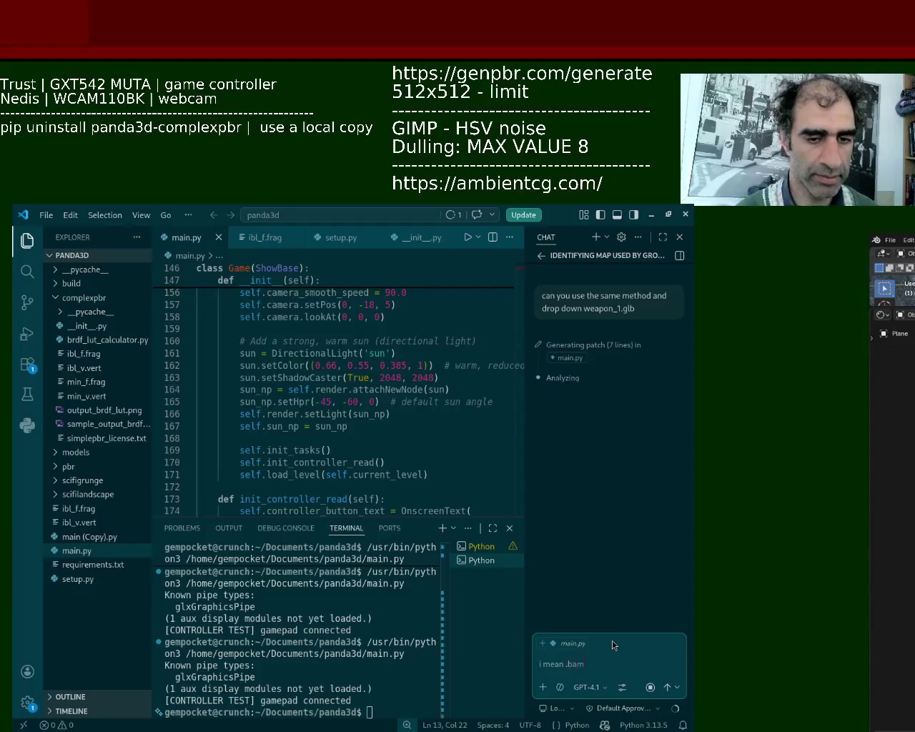
type("m")
key("Return")
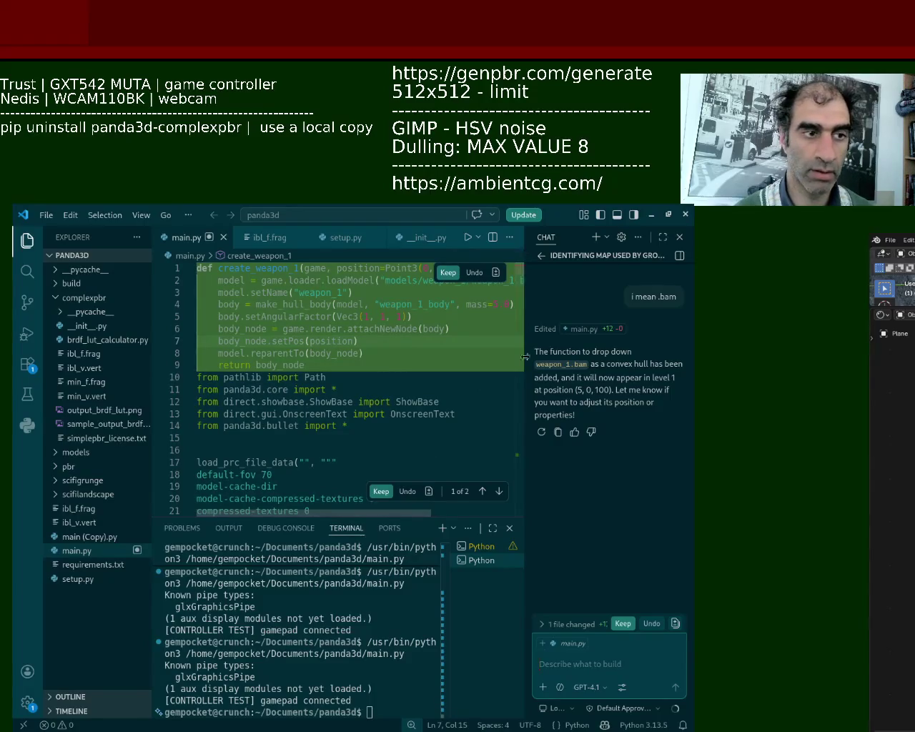
Ask Copilot why it put the create_weapon_1 function at the top
type("why did")
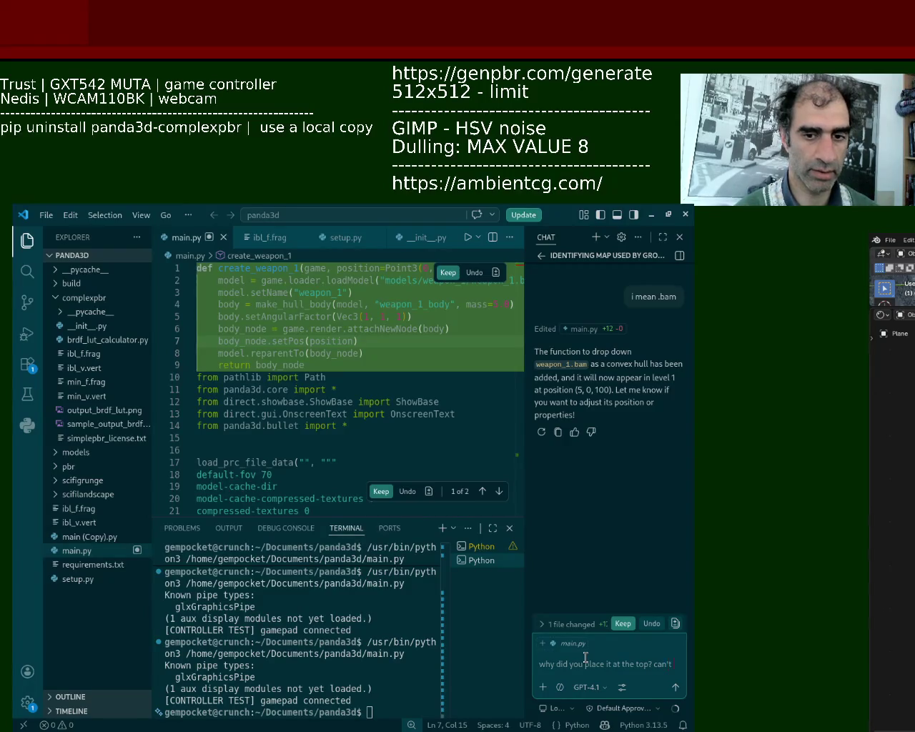
type("you place it amongs the other one")
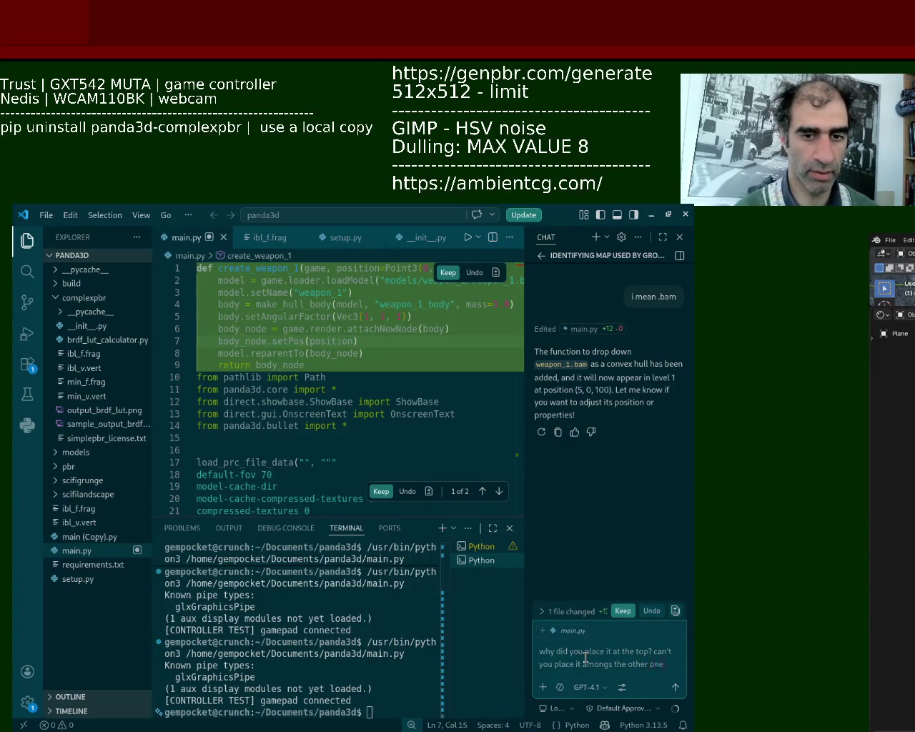
key("Return")
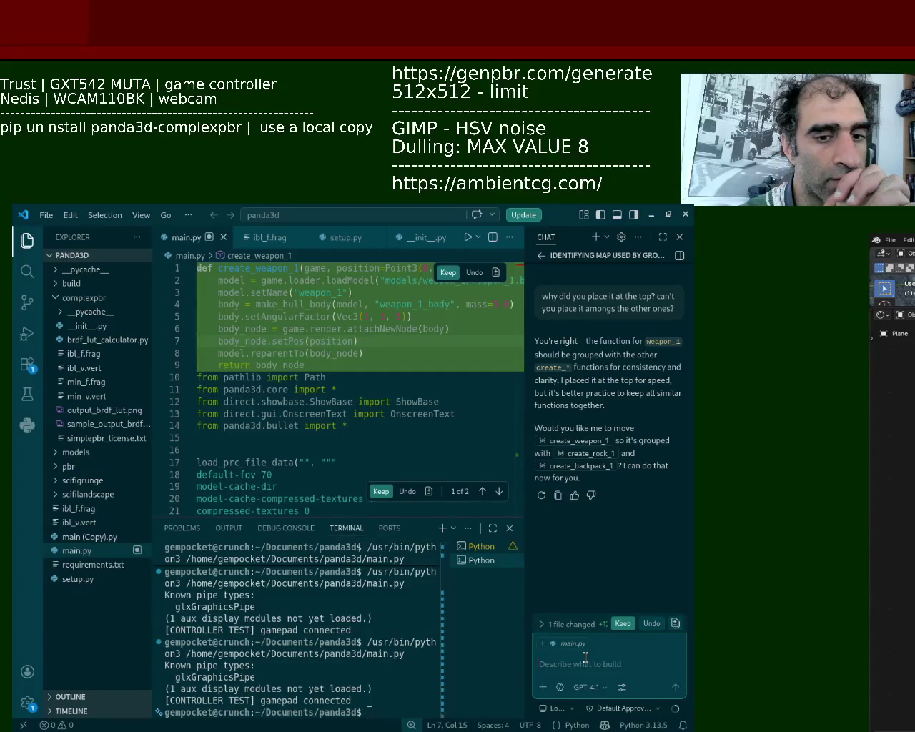
Have Copilot place create_weapon_1 elsewhere and accept the relocated code
type("pla")
type(" a")
type("ere")
key("Return")
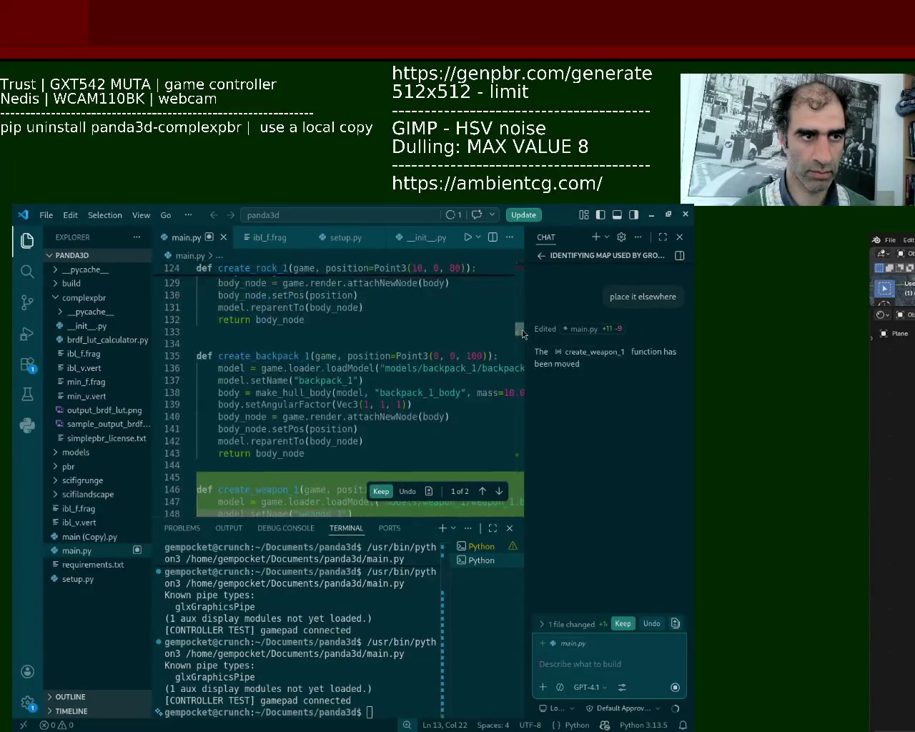
left_click(381, 491)
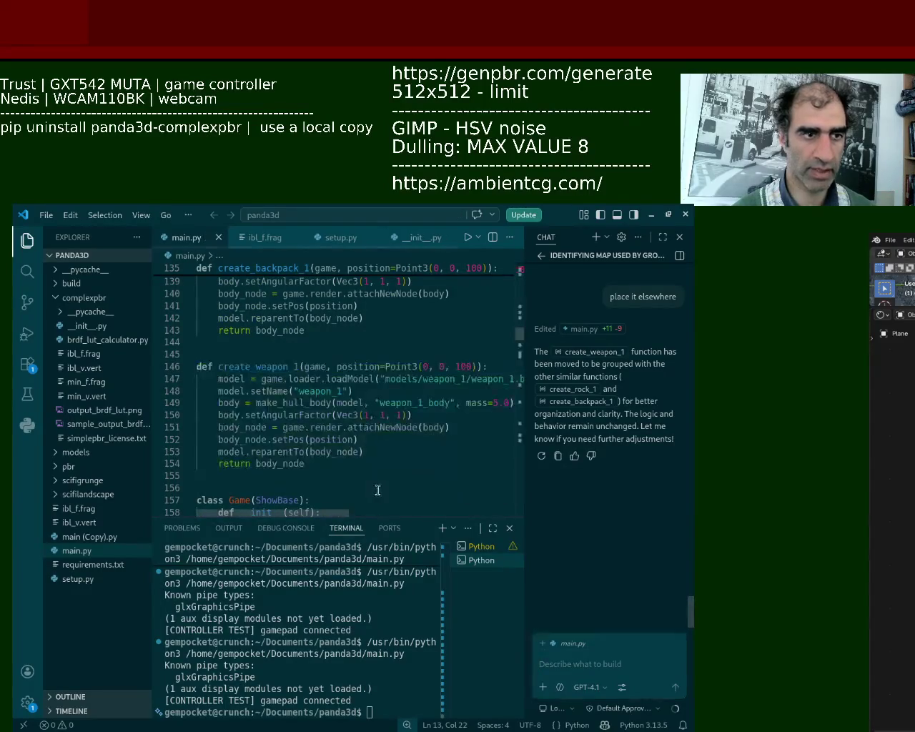
Run main.py to launch the game, then bring up the pistol reference illustration
left_click(468, 243)
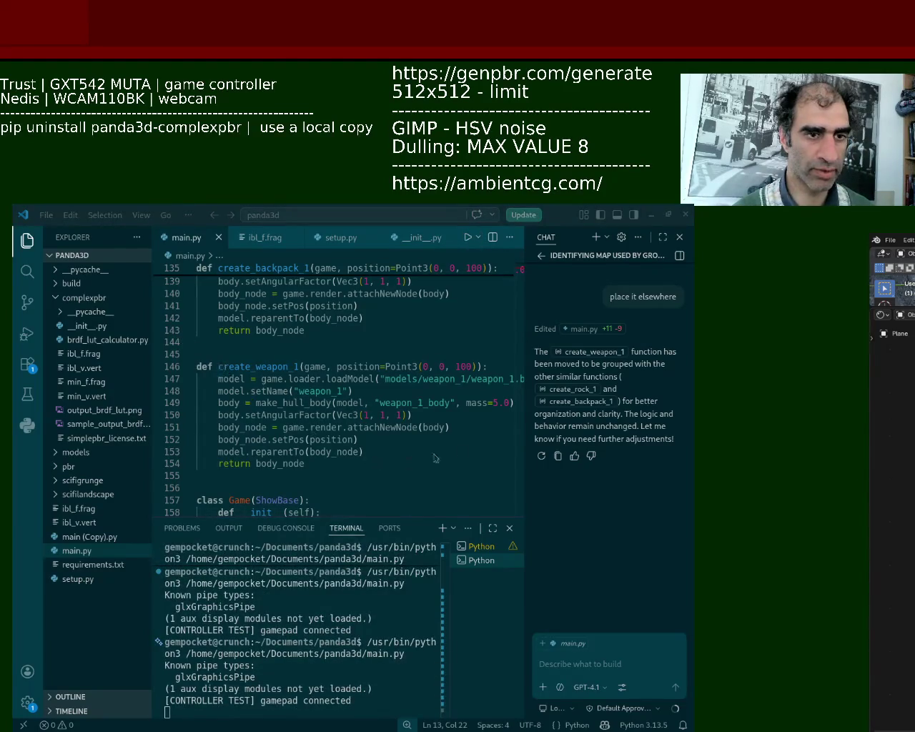
key("alt+Tab")
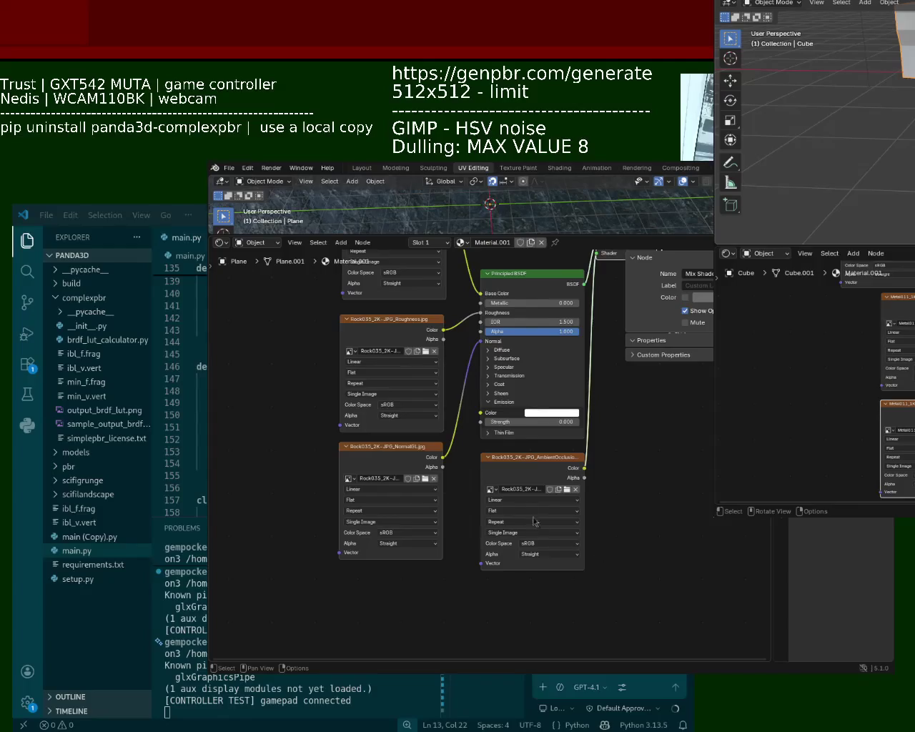
left_click(174, 306)
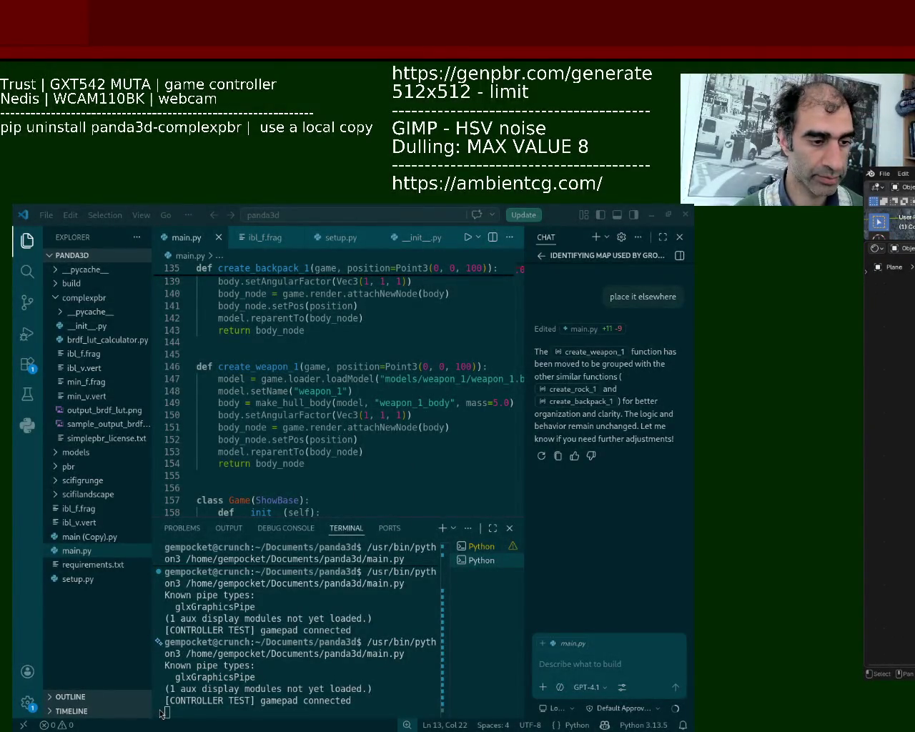
key("alt+Tab")
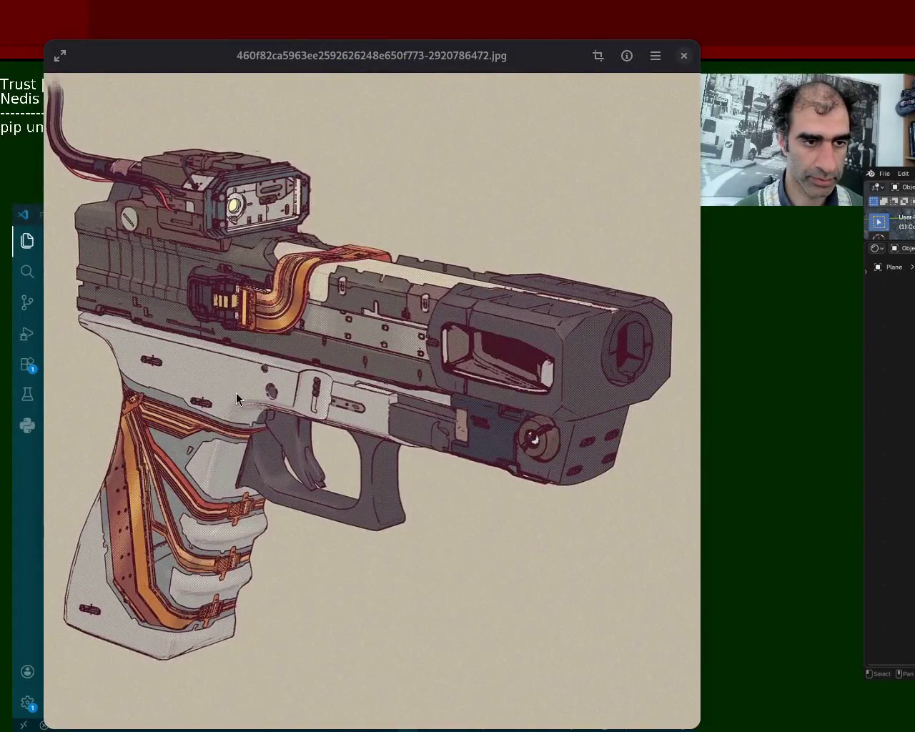
Bring the game window forward, maximize it, inspect the dropped pistol, then quit
key("alt+Tab")
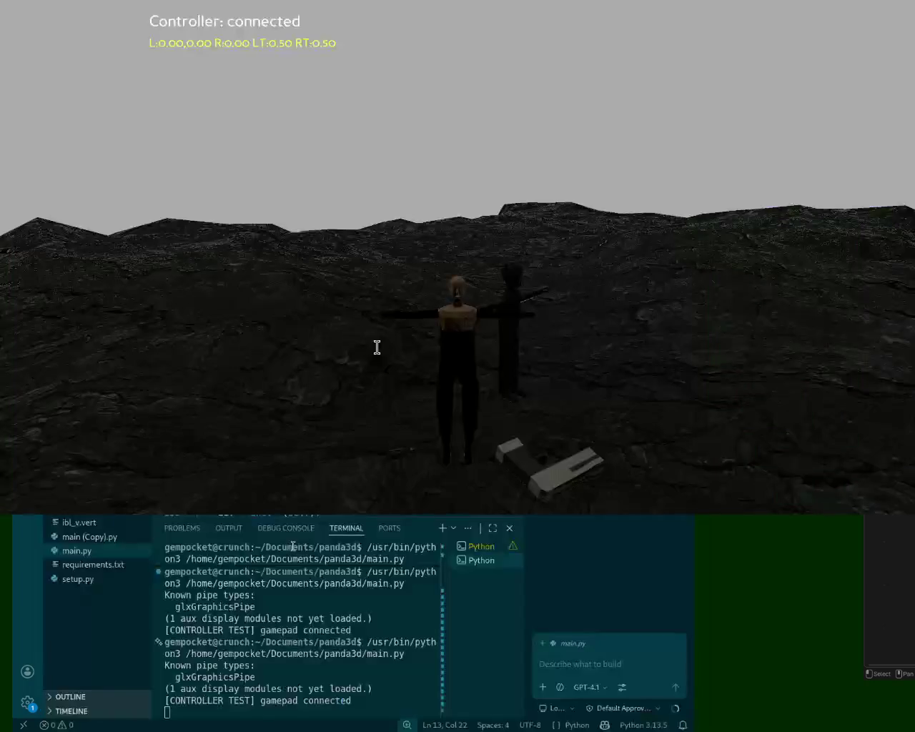
left_click_drag(664, 414, 549, 242, "alt")
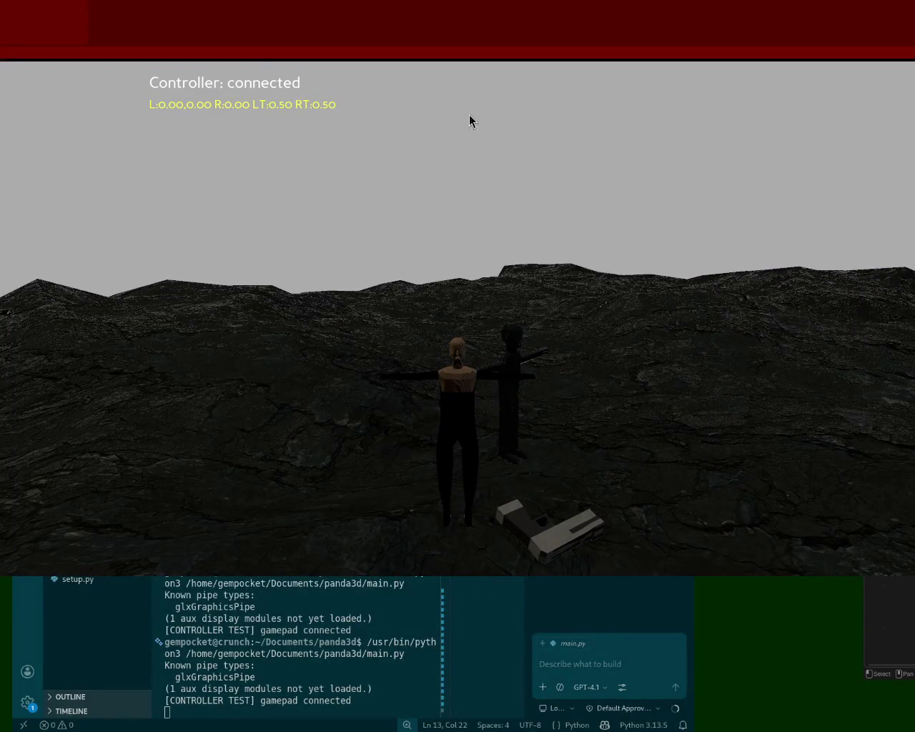
key("super+Up")
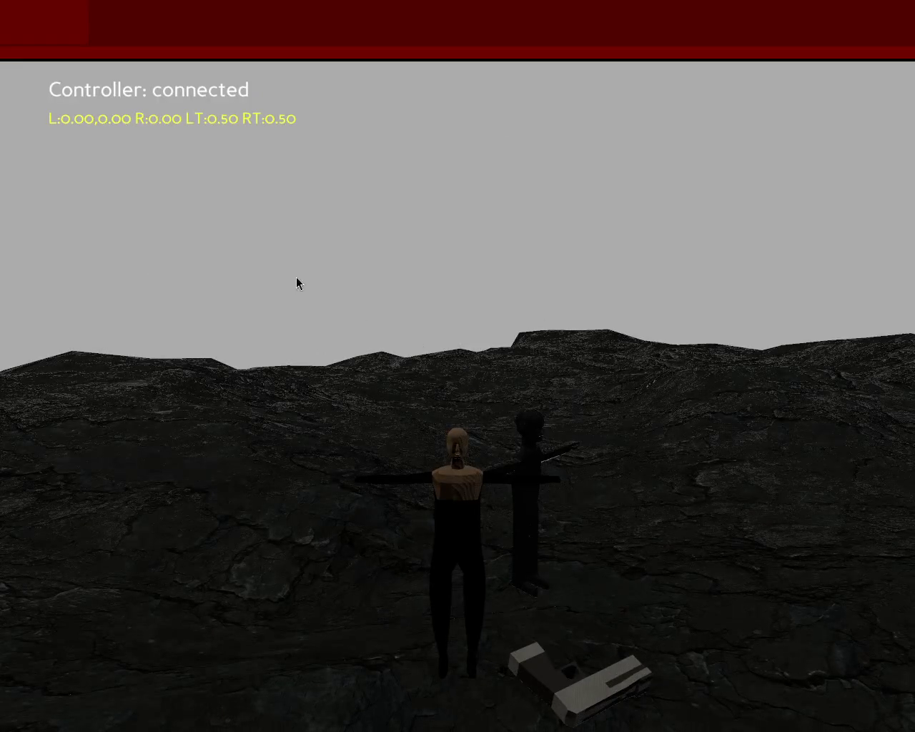
key("super+Up")
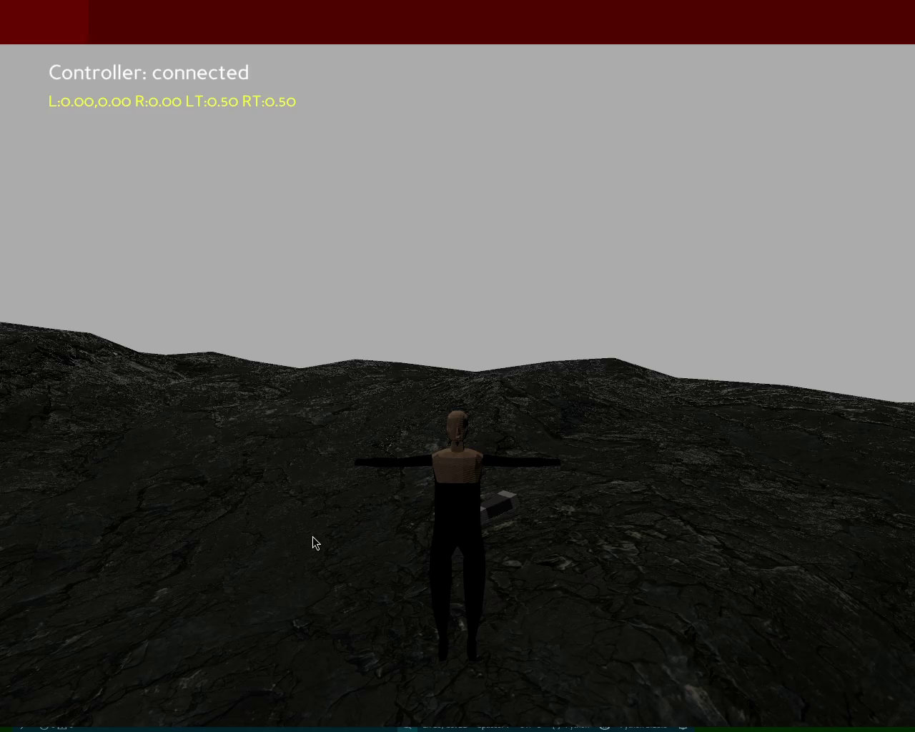
key("Escape")
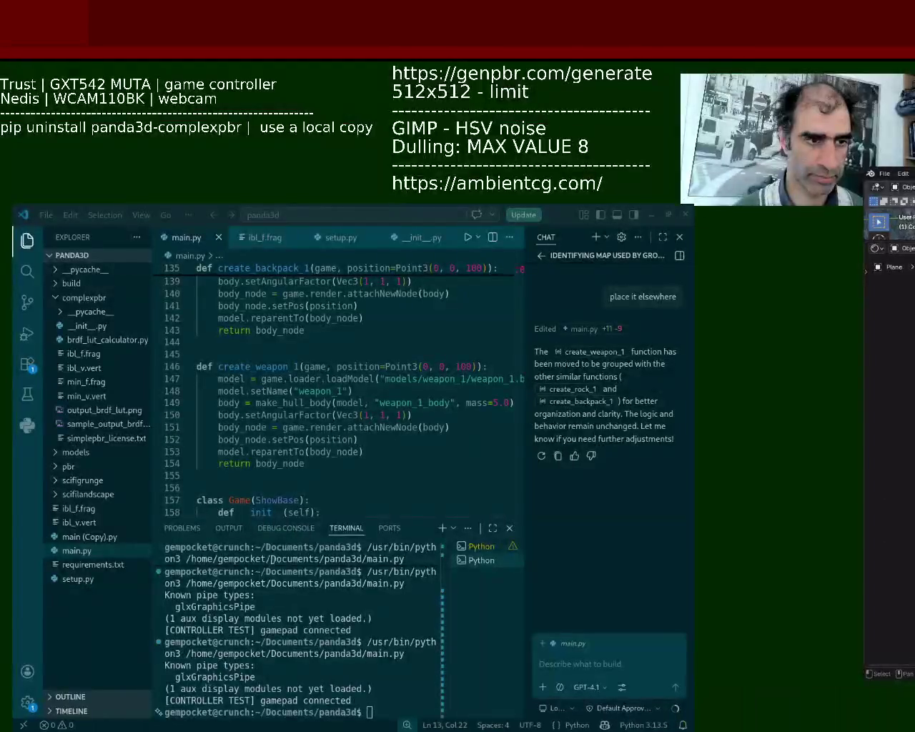
Open weapon_1.blend from the recent files list in Blender
key("alt+Tab")
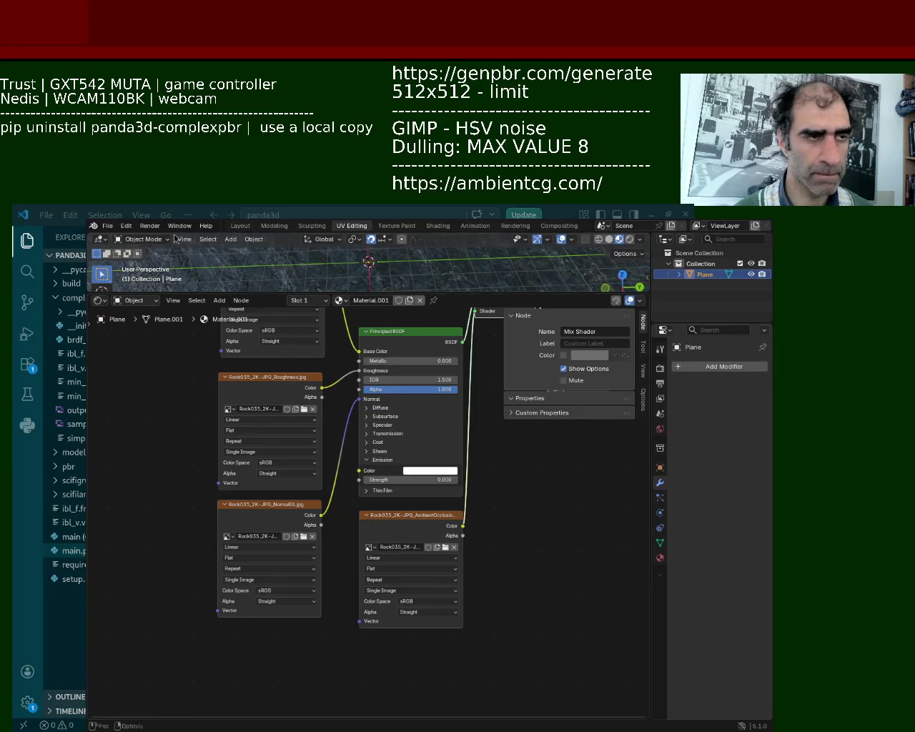
left_click(106, 226)
mouse_move(134, 259)
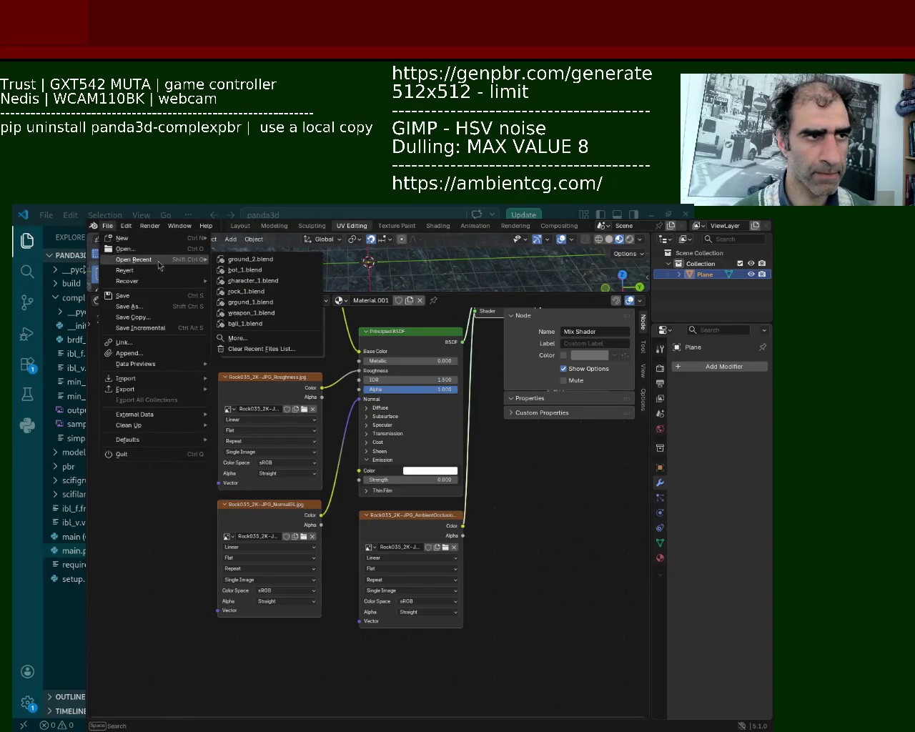
left_click(277, 313)
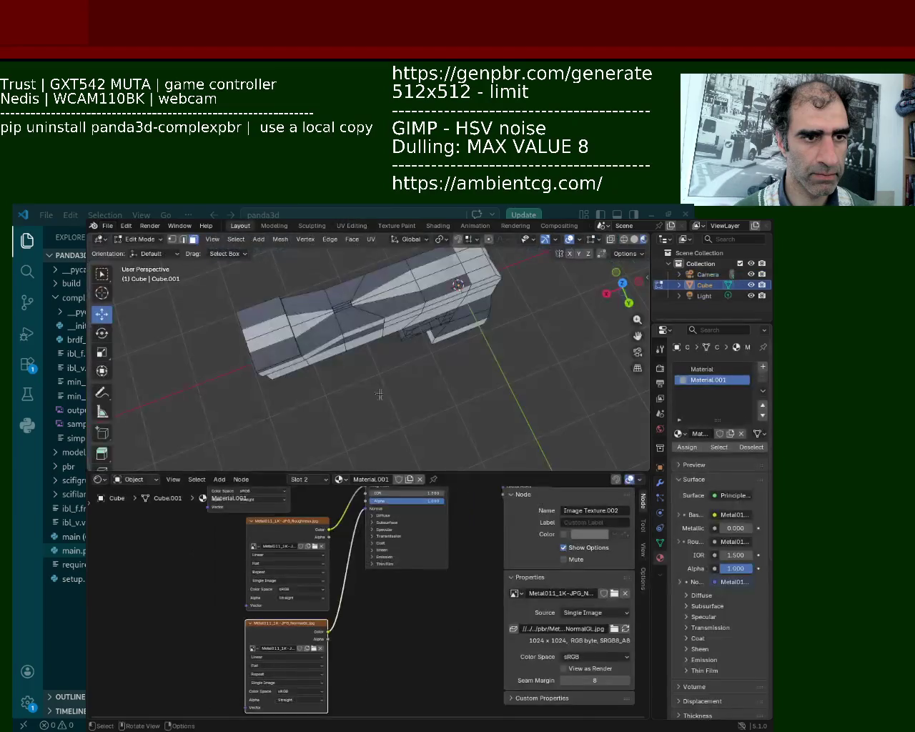
middle_click_drag(429, 377, 414, 322)
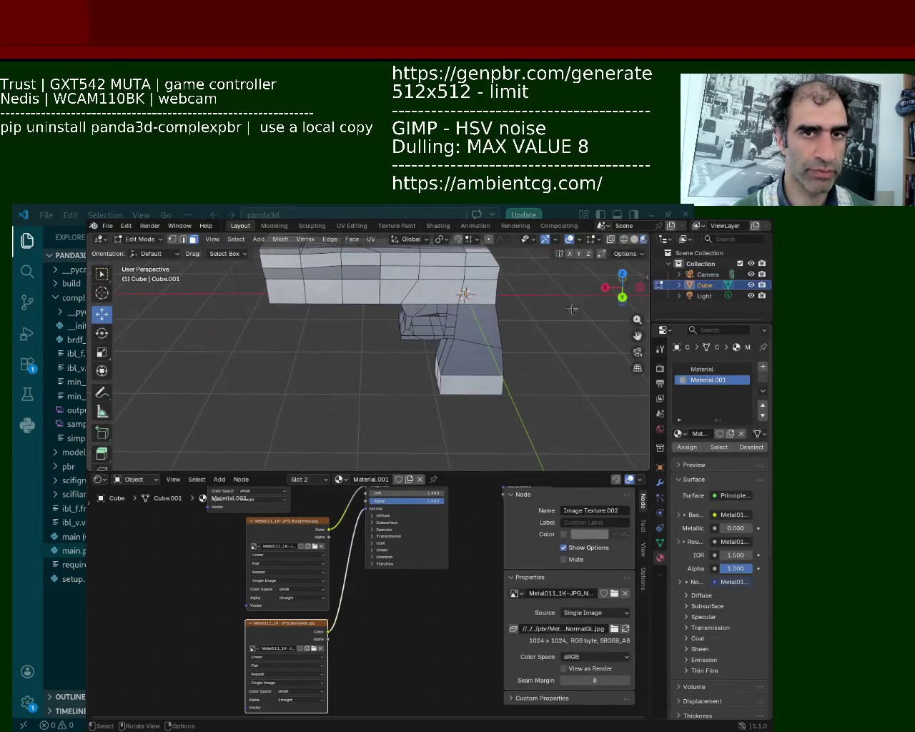
Scale the pistol down in Object Mode, save weapon_1.blend and export it again
key("Tab")
key("s")
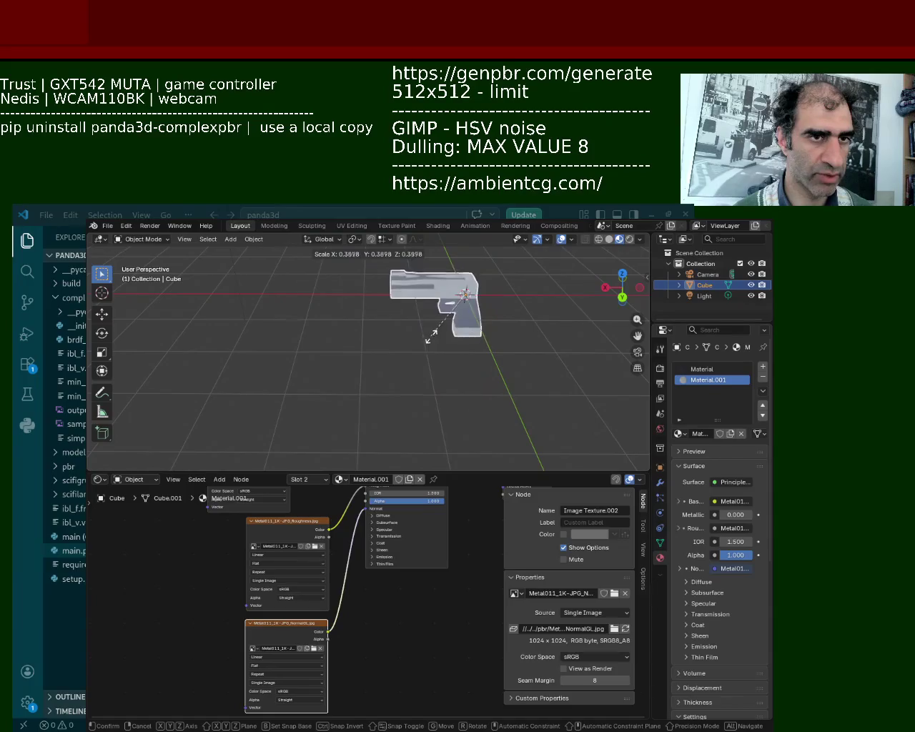
left_click(461, 362)
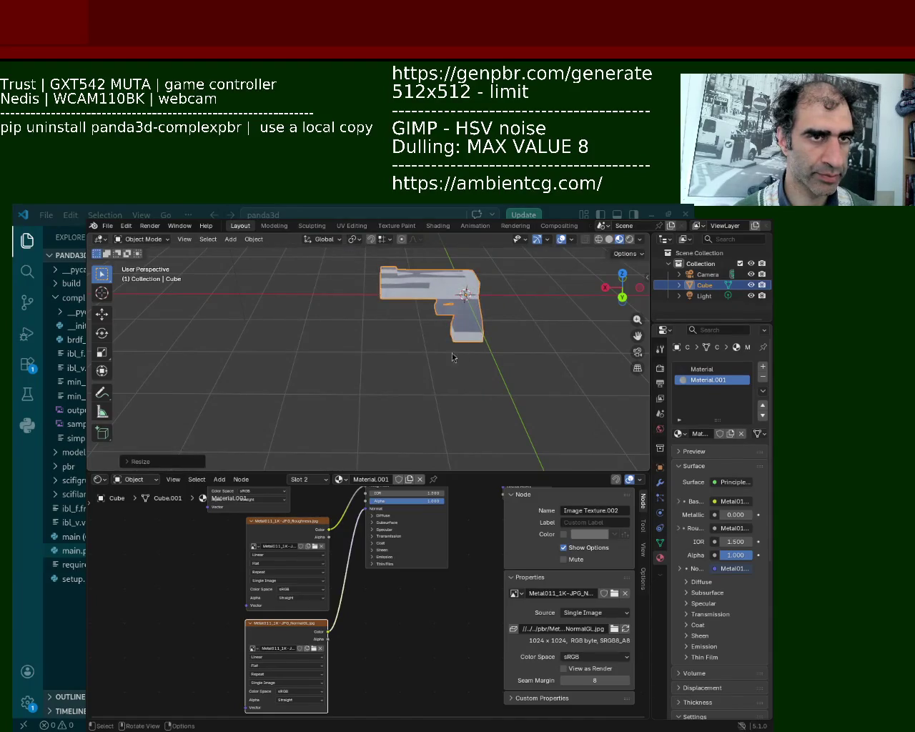
key("ctrl+s")
left_click(107, 227)
mouse_move(125, 388)
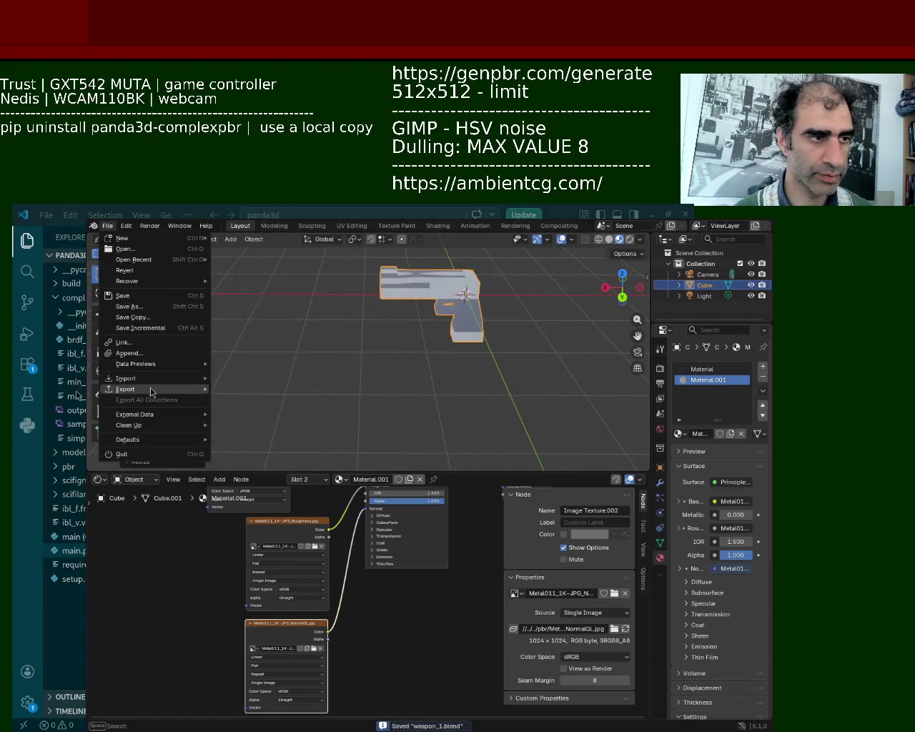
left_click(305, 484)
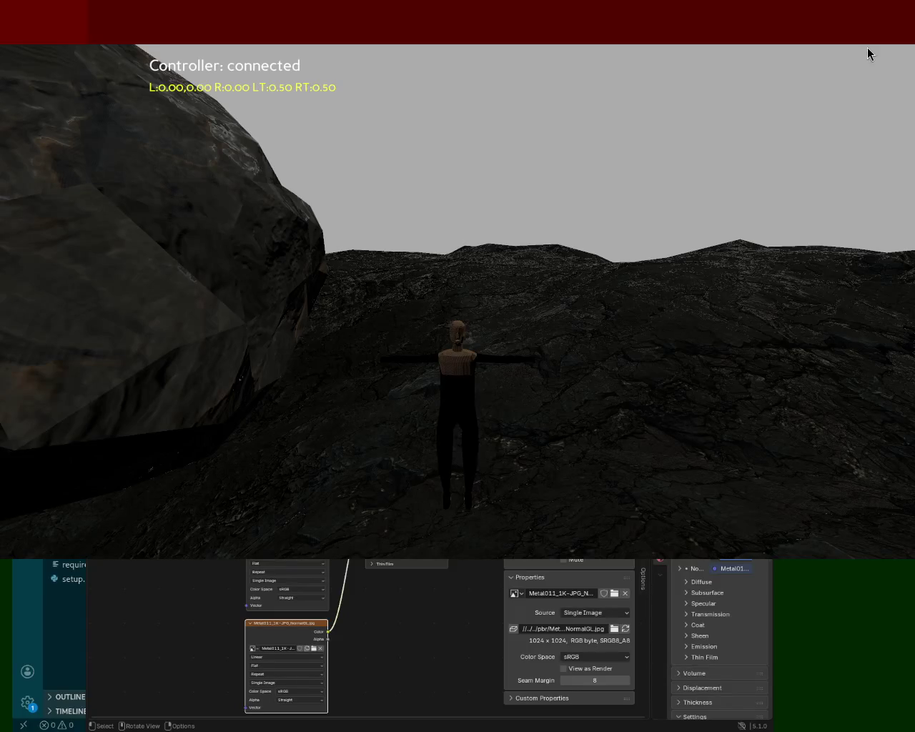
Quit the game after checking the smaller pistol in the level
key("Escape")
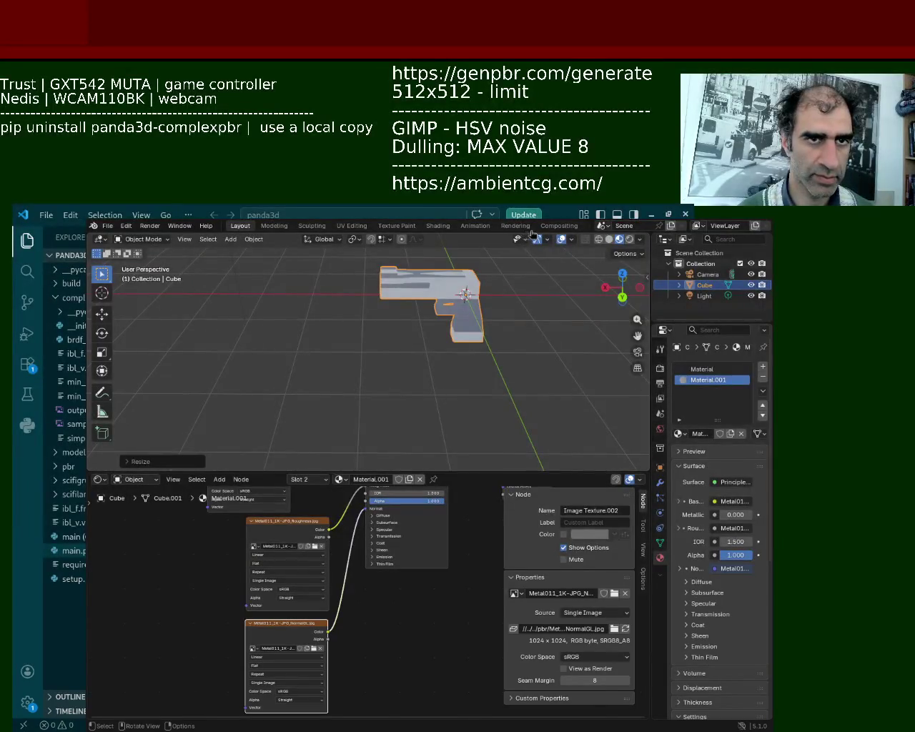